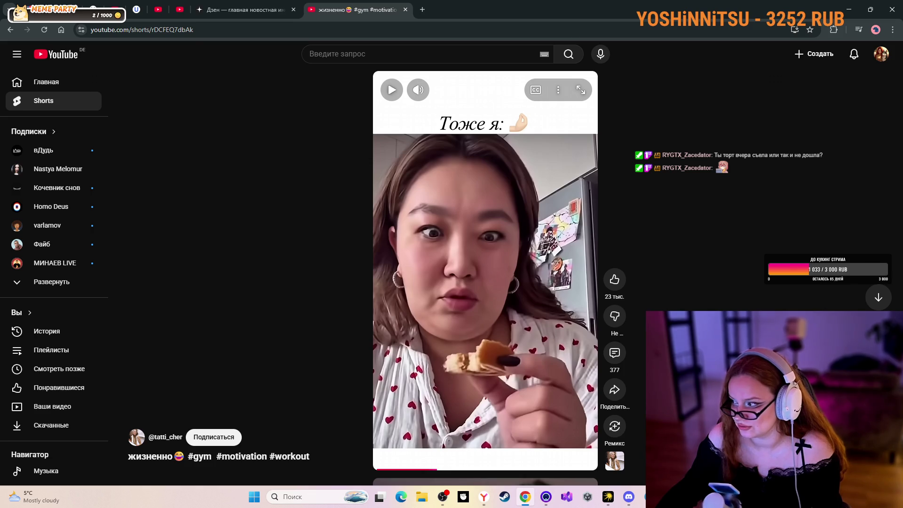
# - Switch away from the browser playing the YouTube Short with Alt+Tab
pyautogui.hotkey('alt', 'Tab')
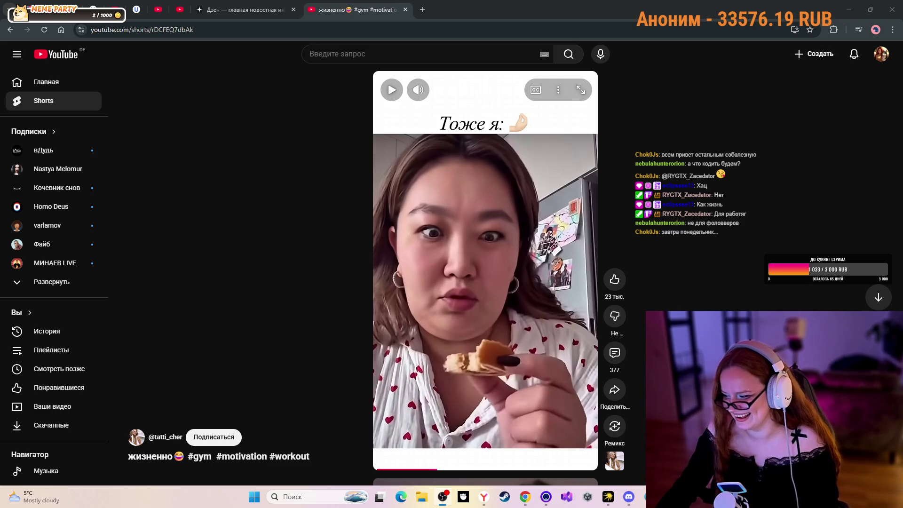
# - Minimize the browser and Discord, then launch Unity Hub from the desktop
pyautogui.click(848, 6)
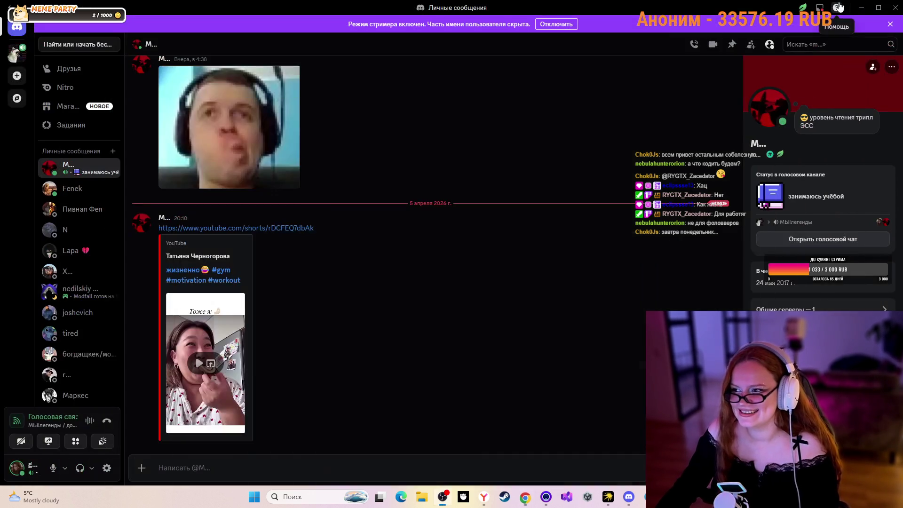
pyautogui.click(861, 7)
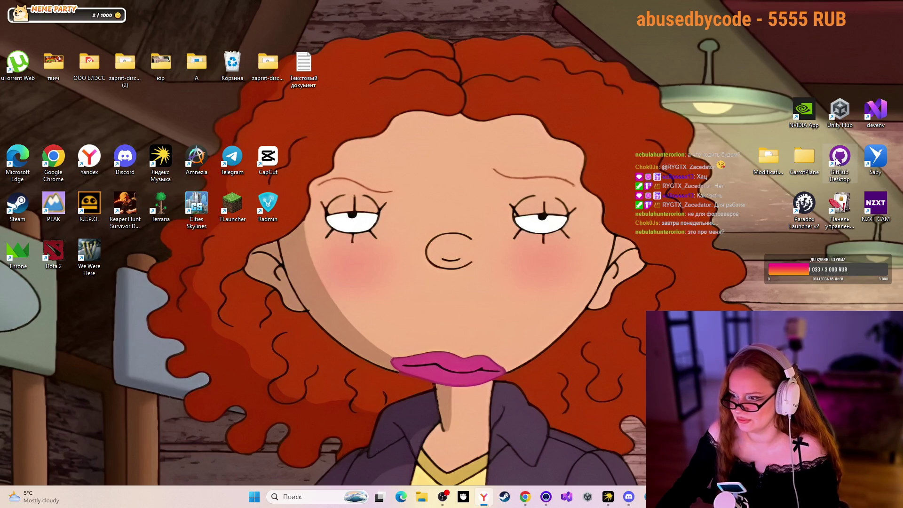
pyautogui.doubleClick(831, 108)
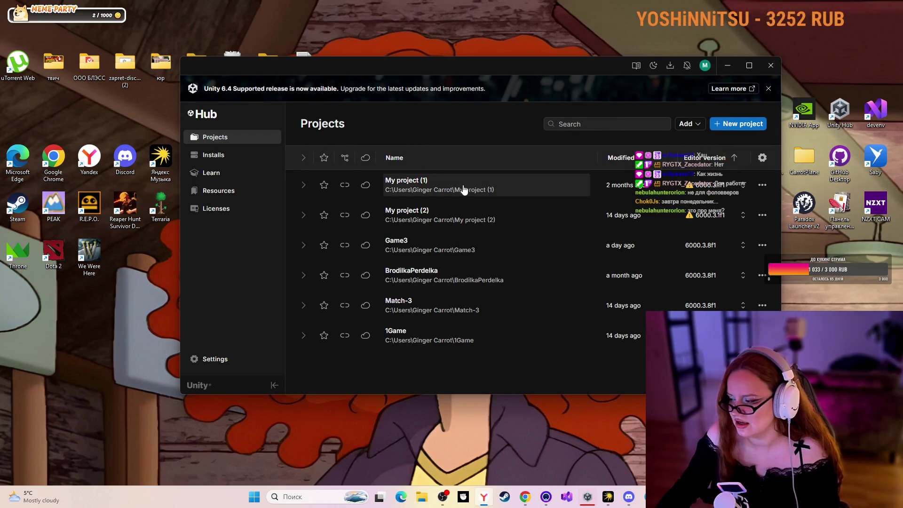
# - Open the Game3 project from Unity Hub and return to the Short in Chrome
pyautogui.click(463, 189)
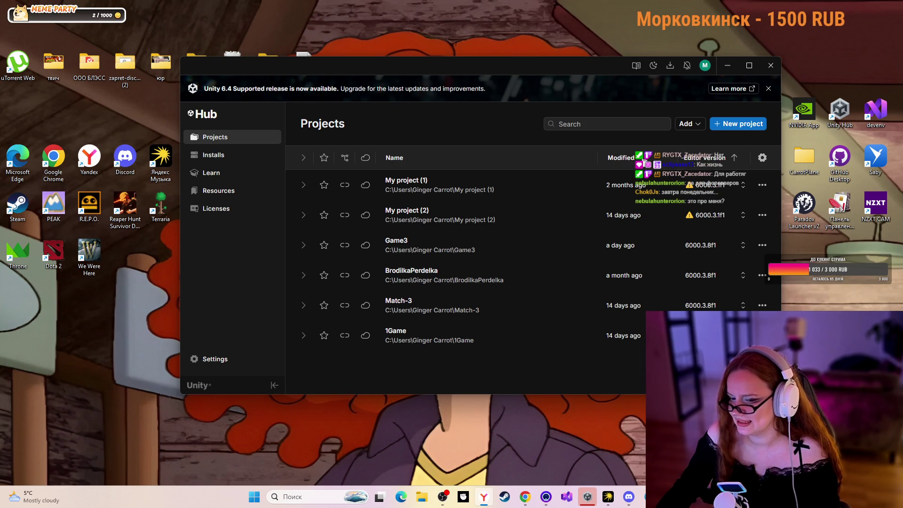
pyautogui.click(452, 248)
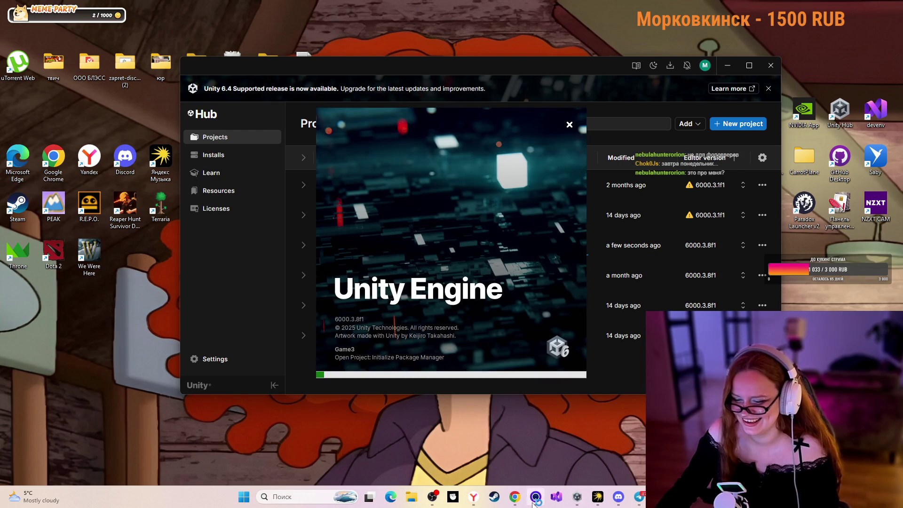
pyautogui.hotkey('alt', 'Tab')
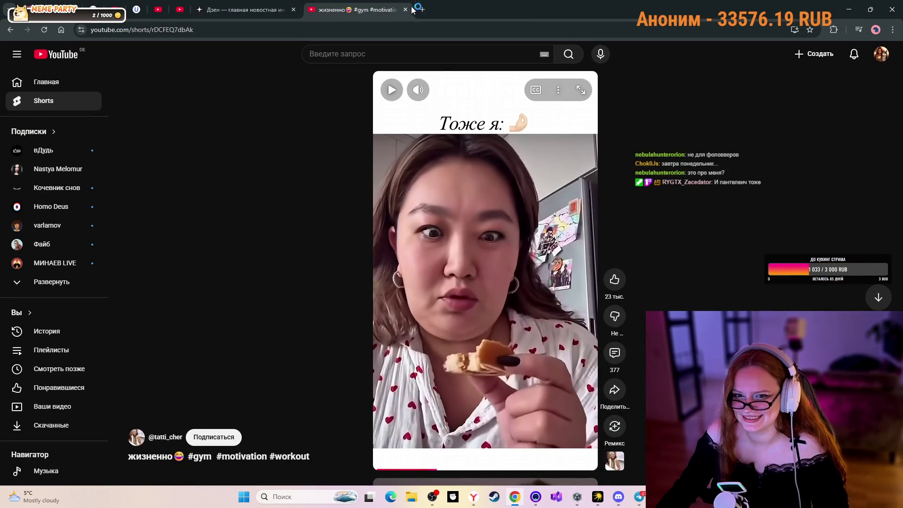
# - Close the Shorts tab and watch TinyGames lesson #9 on replacing sprites and the sword
pyautogui.click(405, 10)
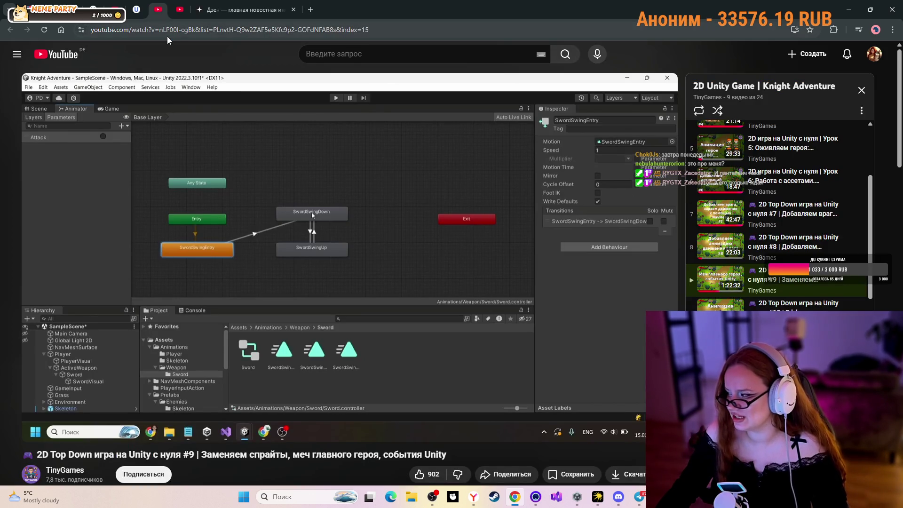
pyautogui.moveTo(109, 371)
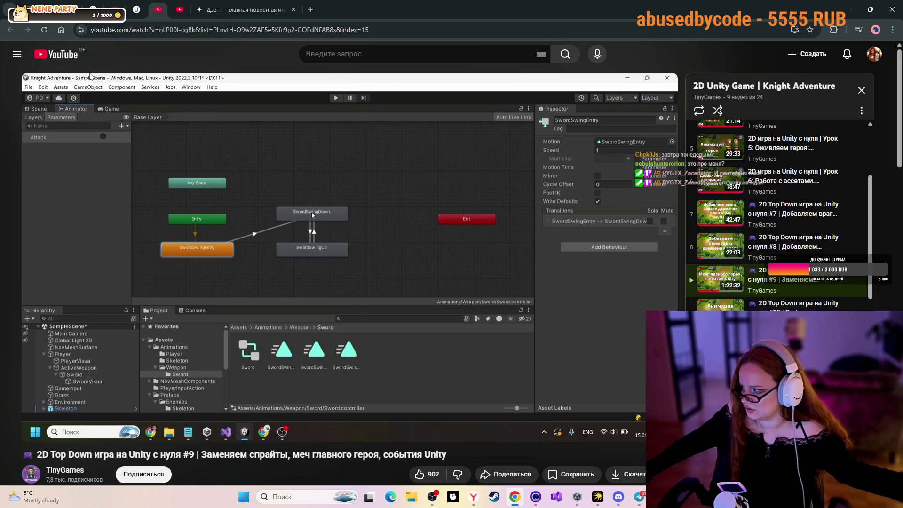
pyautogui.moveTo(207, 104)
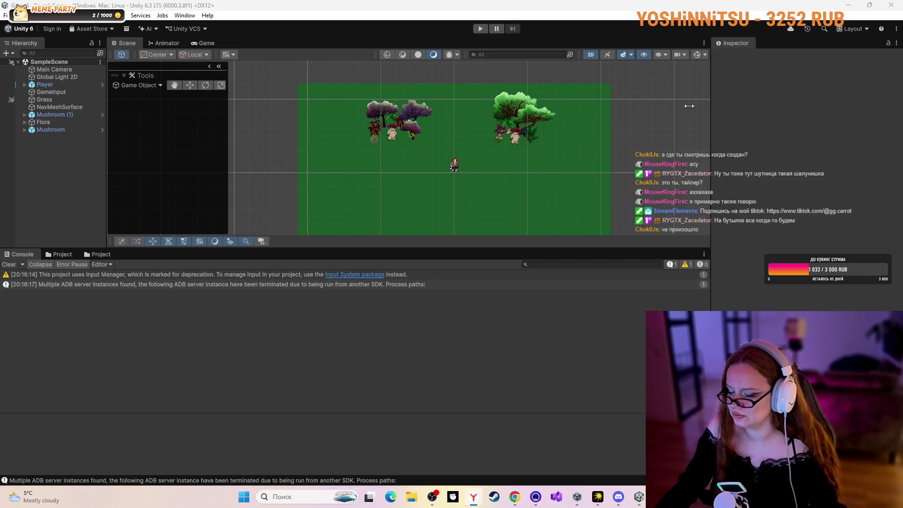
# - Play-test the scene twice, seeing the NotImplementedException thrown when attacking
pyautogui.click(480, 29)
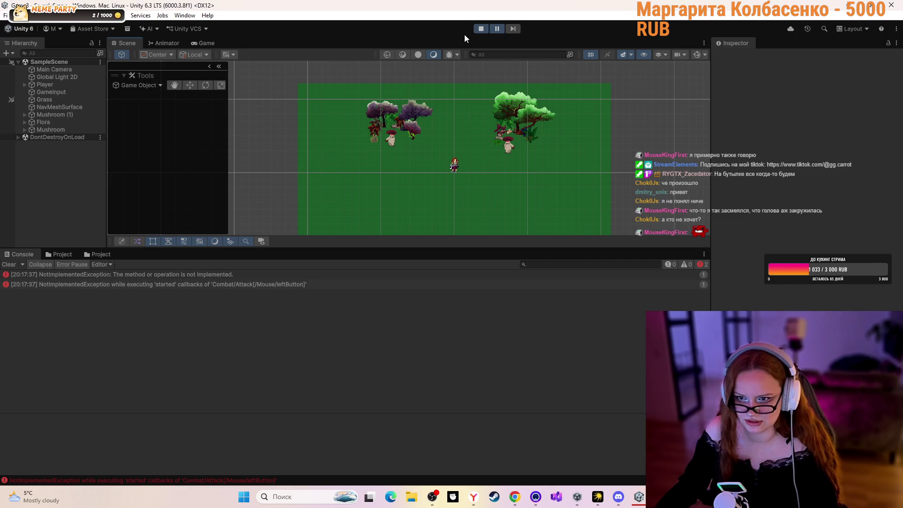
pyautogui.click(481, 28)
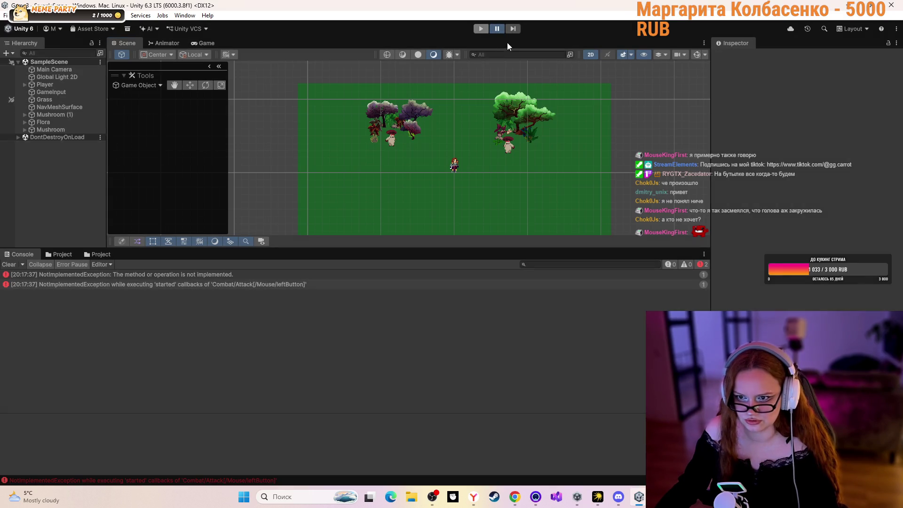
pyautogui.click(479, 29)
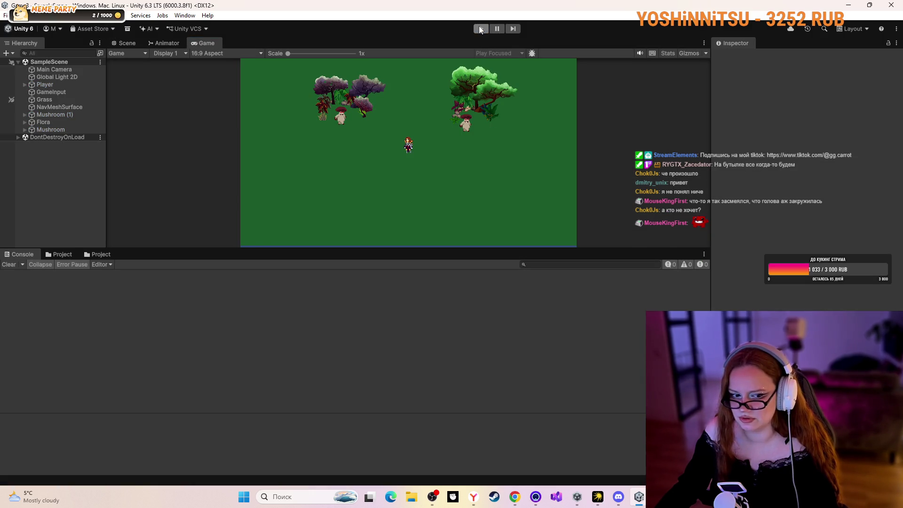
pyautogui.click(480, 29)
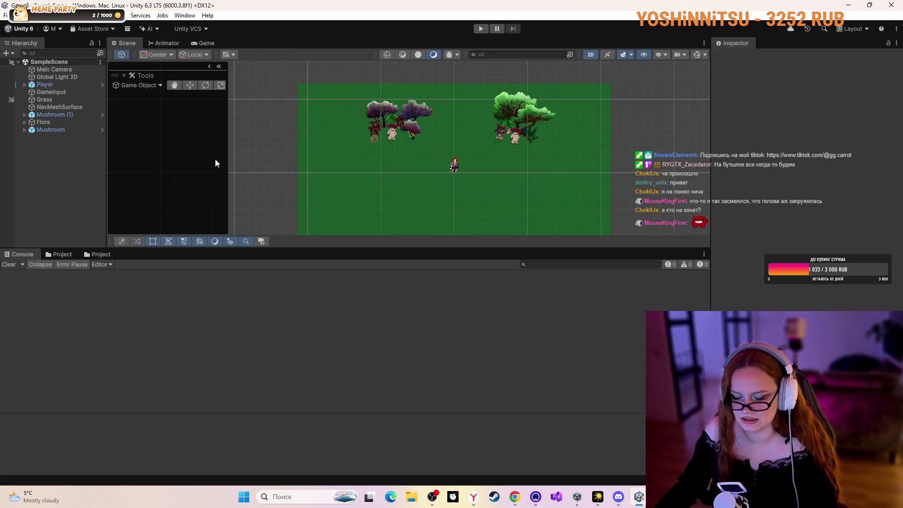
# - Zoom the Scene view and bring up Unity Hub's projects list
pyautogui.scroll(3, 416, 145)
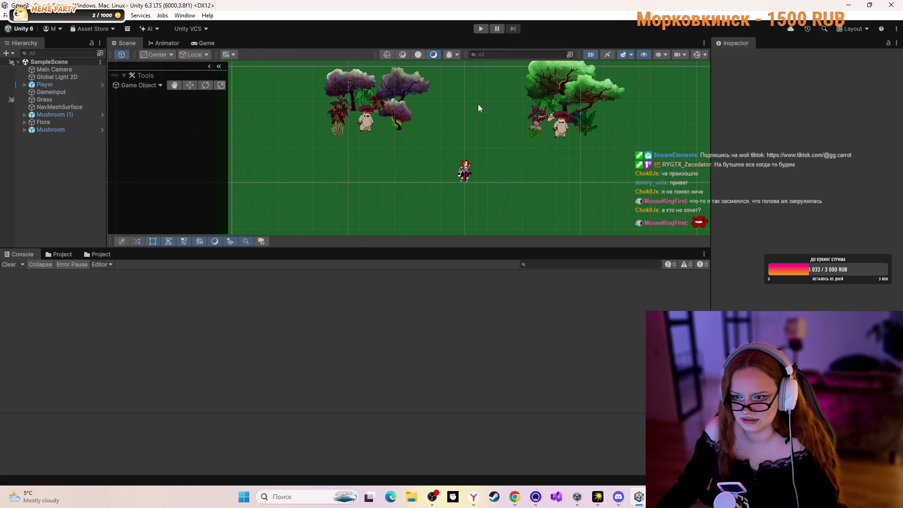
pyautogui.scroll(1, 470, 202)
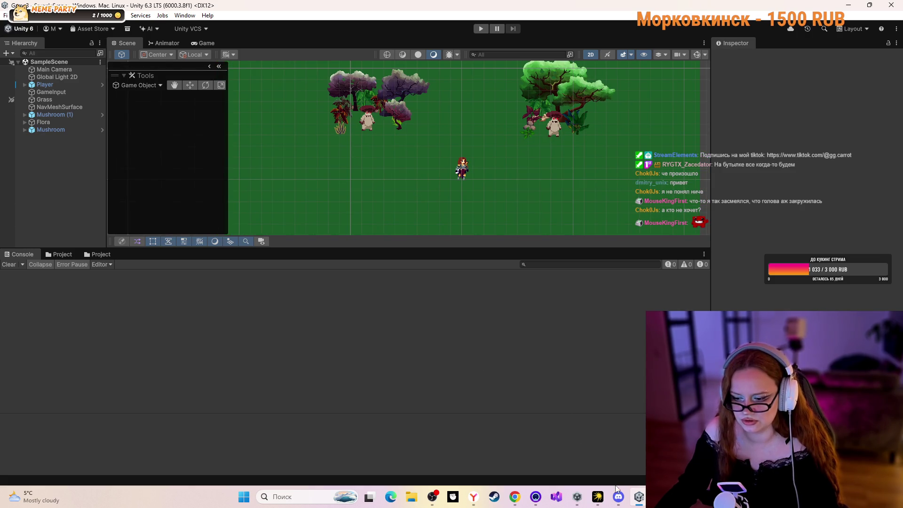
pyautogui.click(577, 491)
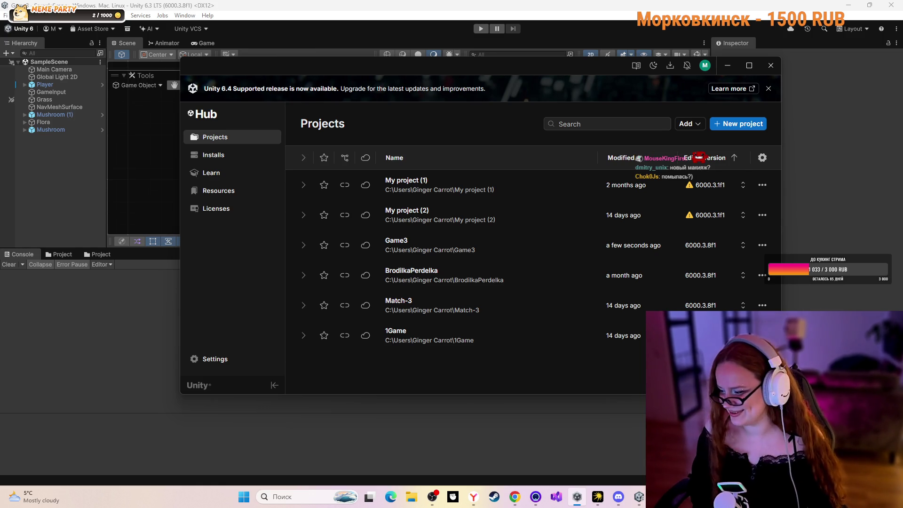
# - Minimize the Unity Hub window
pyautogui.click(727, 66)
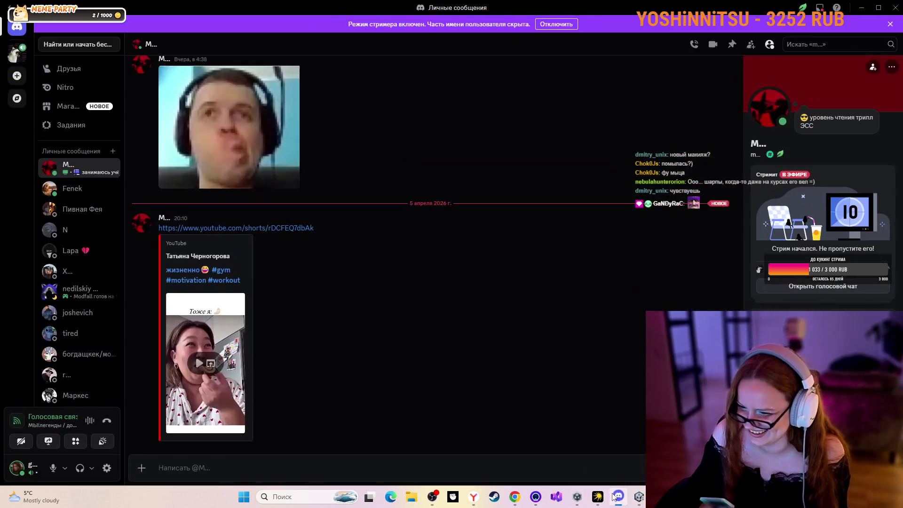
# - Join the МЫ!легенды voice channel in Discord and focus the shared stream
pyautogui.click(615, 497)
pyautogui.click(17, 52)
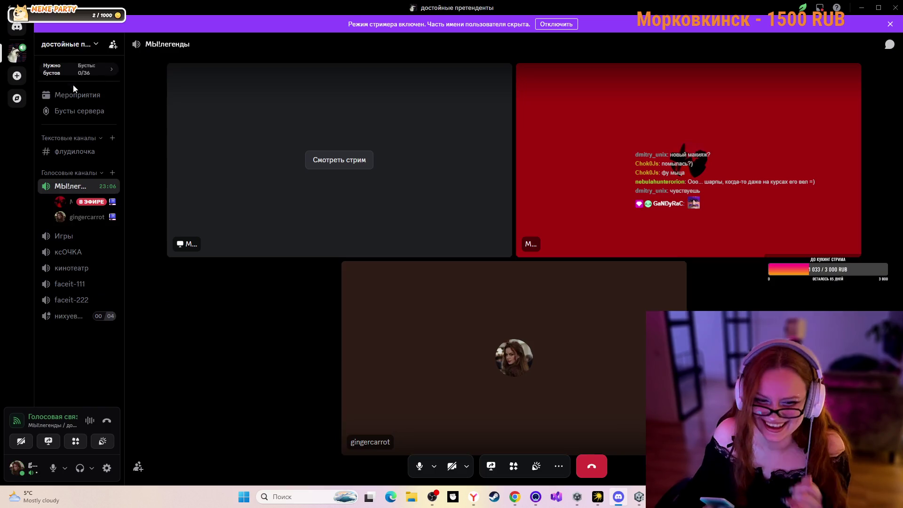
pyautogui.click(285, 184)
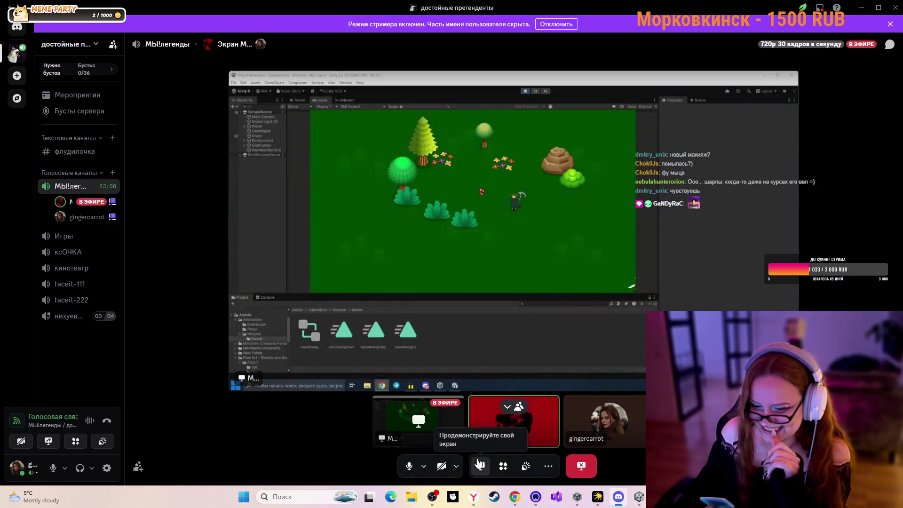
# - Share the whole screen Экран 1 and view the call's participant grid
pyautogui.click(478, 464)
pyautogui.click(431, 90)
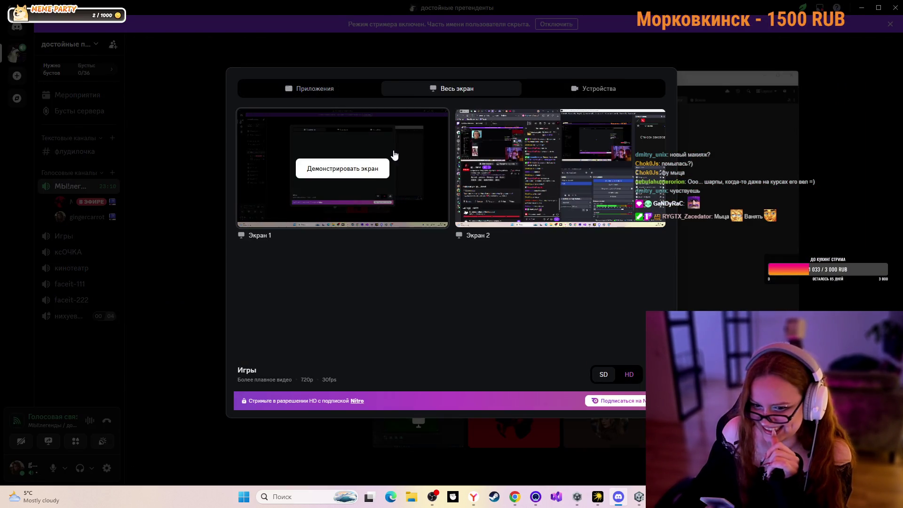
pyautogui.click(367, 173)
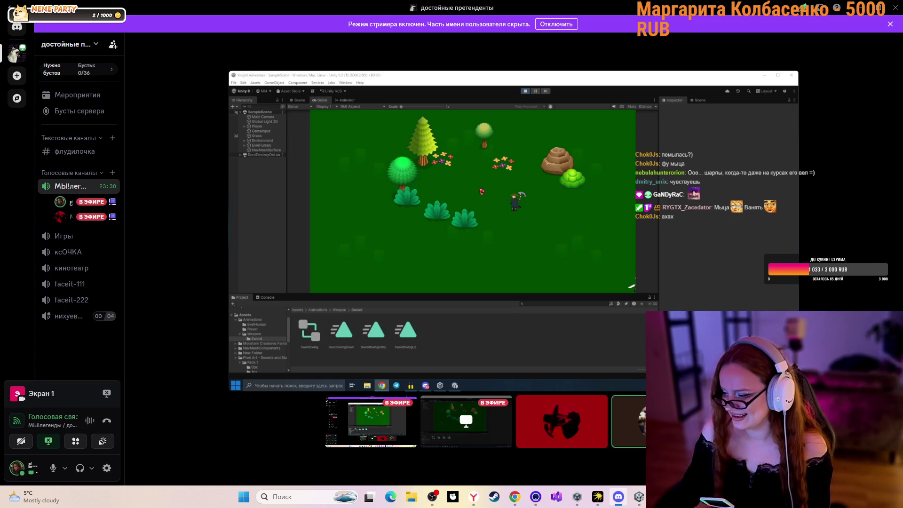
pyautogui.moveTo(411, 166)
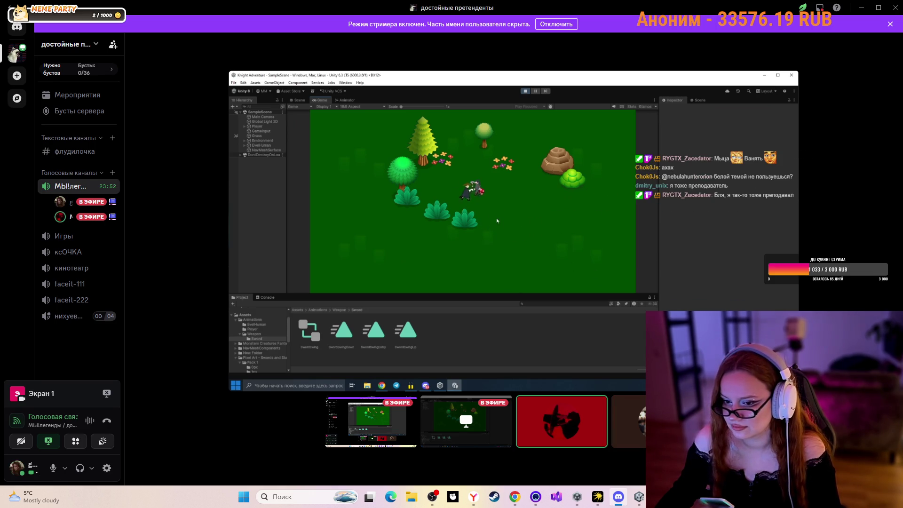
pyautogui.moveTo(429, 249)
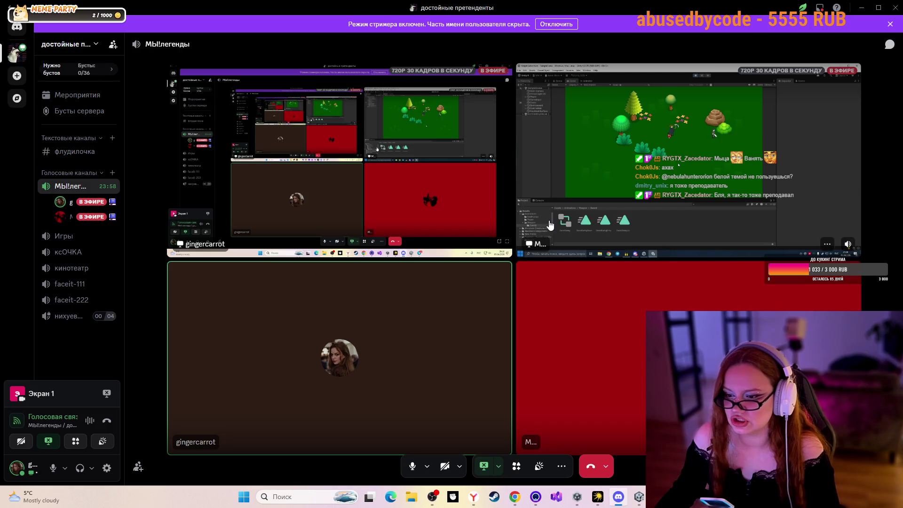
# - Back in Unity, select the Player object, briefly opening and leaving its prefab view
pyautogui.hotkey('alt', 'Tab')
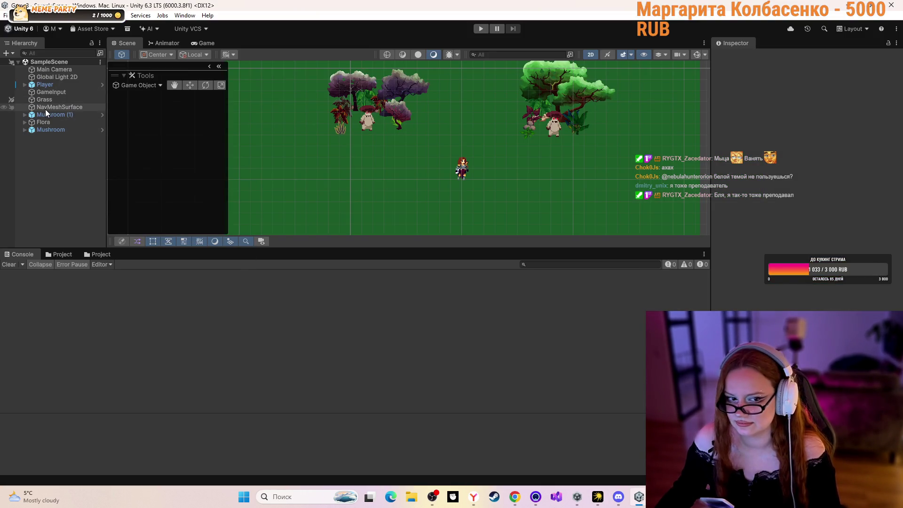
pyautogui.click(102, 83)
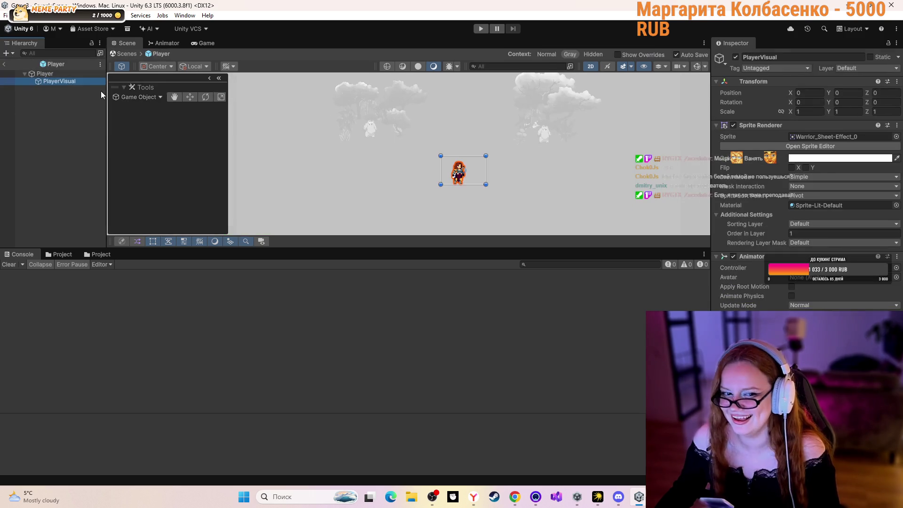
pyautogui.click(4, 63)
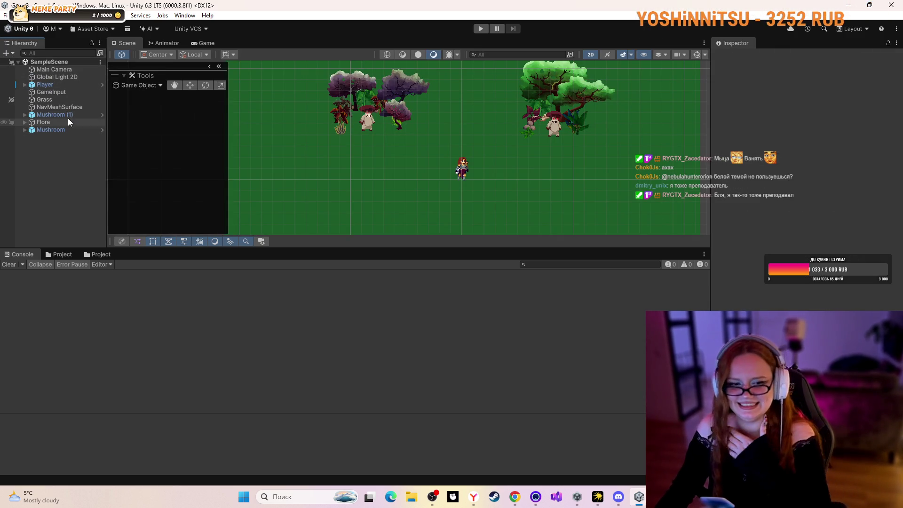
pyautogui.click(69, 85)
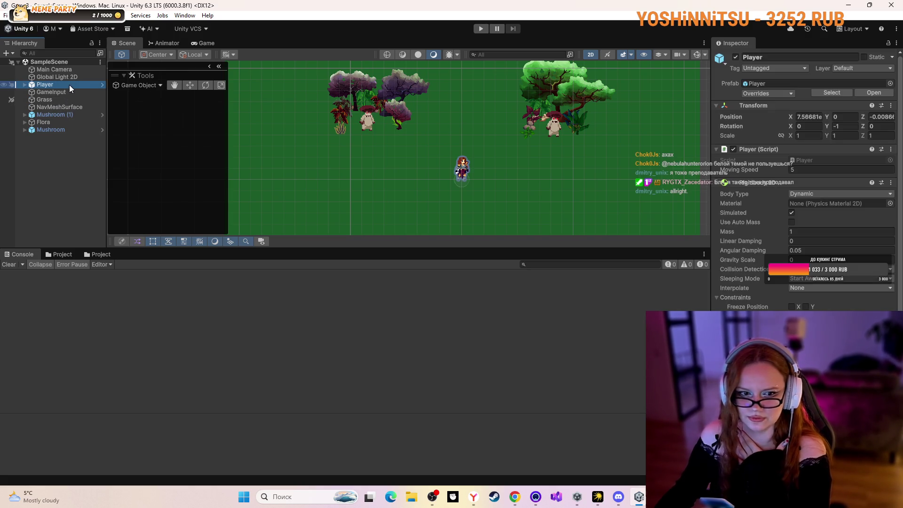
pyautogui.click(101, 84)
pyautogui.click(5, 64)
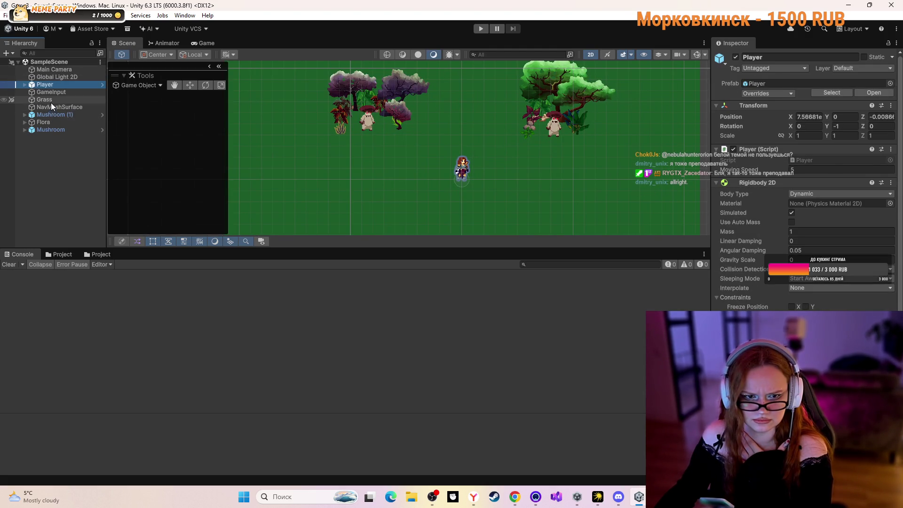
pyautogui.click(86, 84)
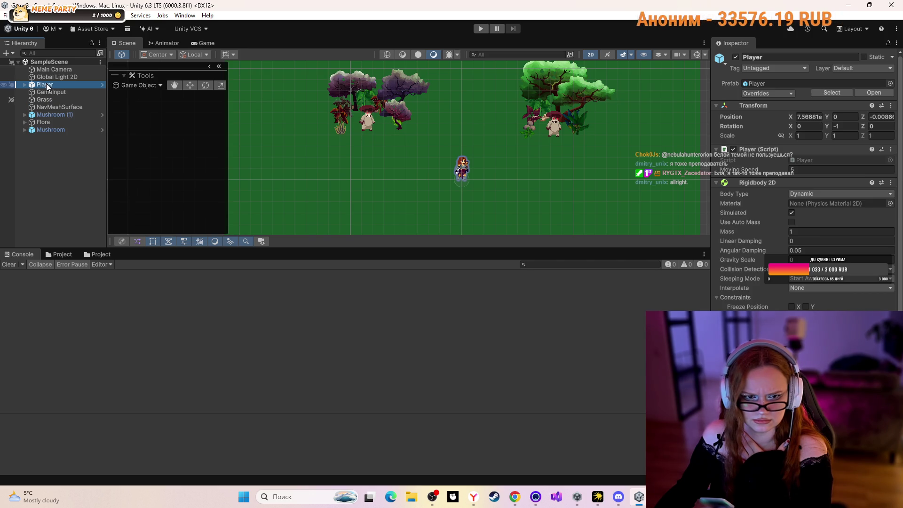
pyautogui.press('Escape')
pyautogui.press('Down')
pyautogui.press('Down')
pyautogui.press('Down')
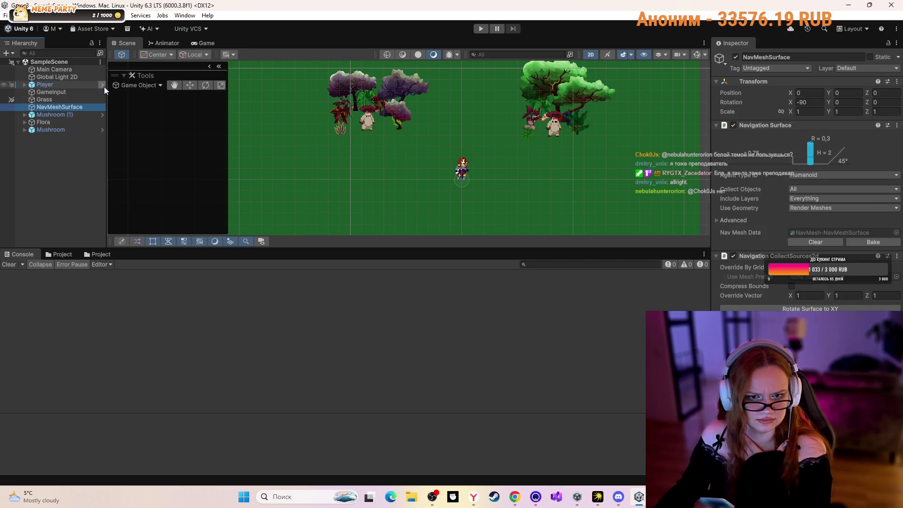
# - Browse the Sprites and Weapons sprite folders in the Project window
pyautogui.click(61, 254)
pyautogui.click(131, 275)
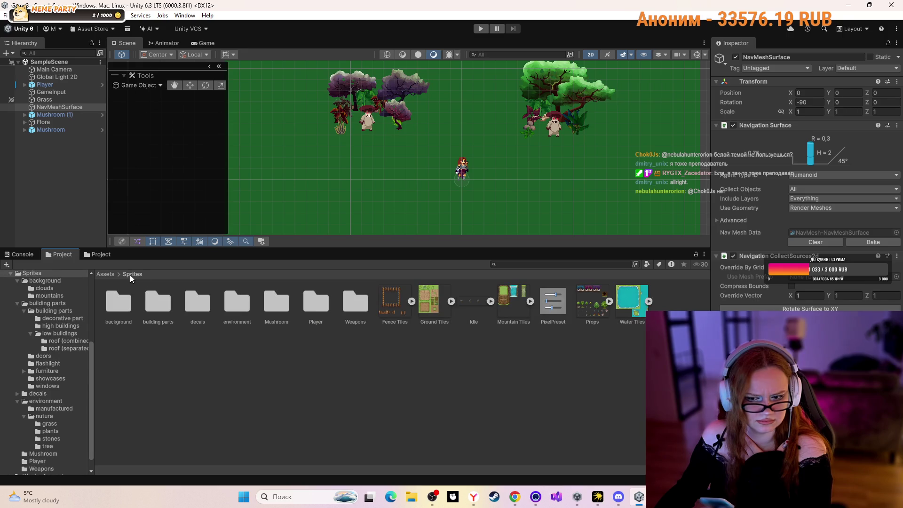
pyautogui.doubleClick(344, 303)
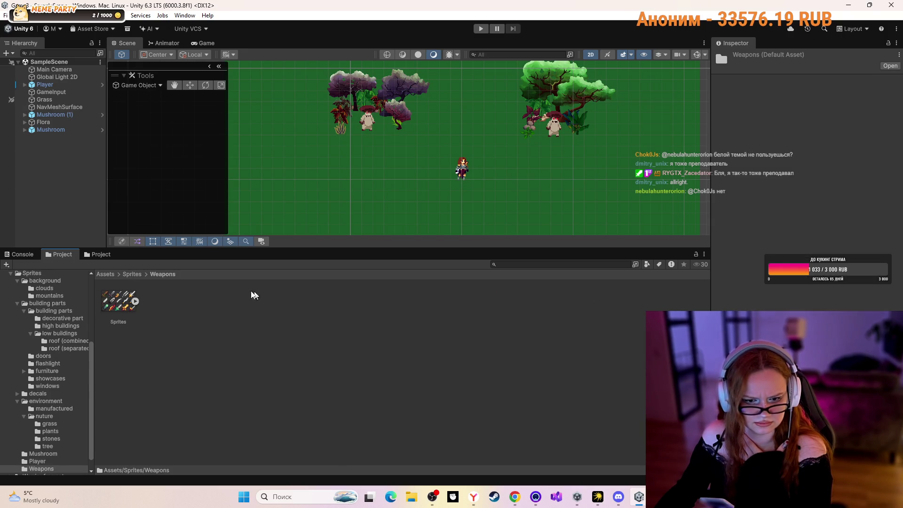
pyautogui.click(131, 274)
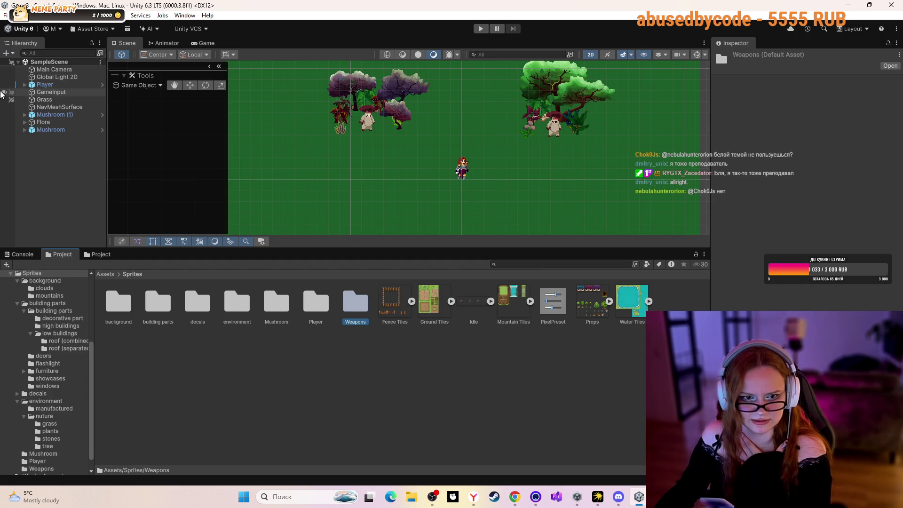
# - Expand Player and ActiveWeapon and select Sword, rotated -177.912 on Z
pyautogui.click(24, 84)
pyautogui.click(52, 100)
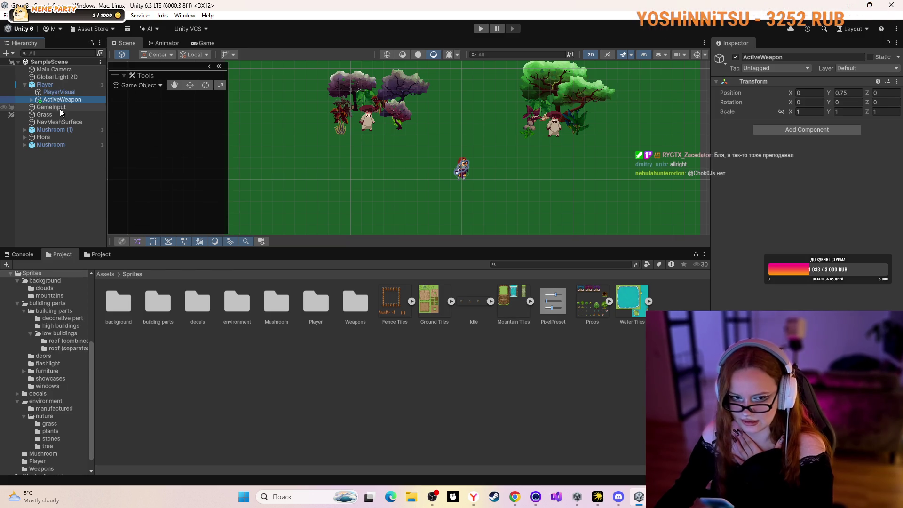
pyautogui.scroll(10, 455, 168)
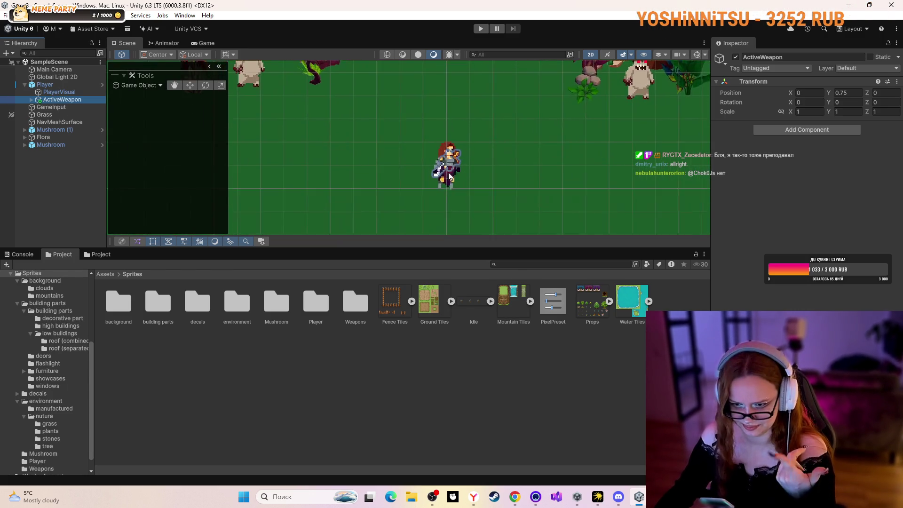
pyautogui.scroll(3, 440, 174)
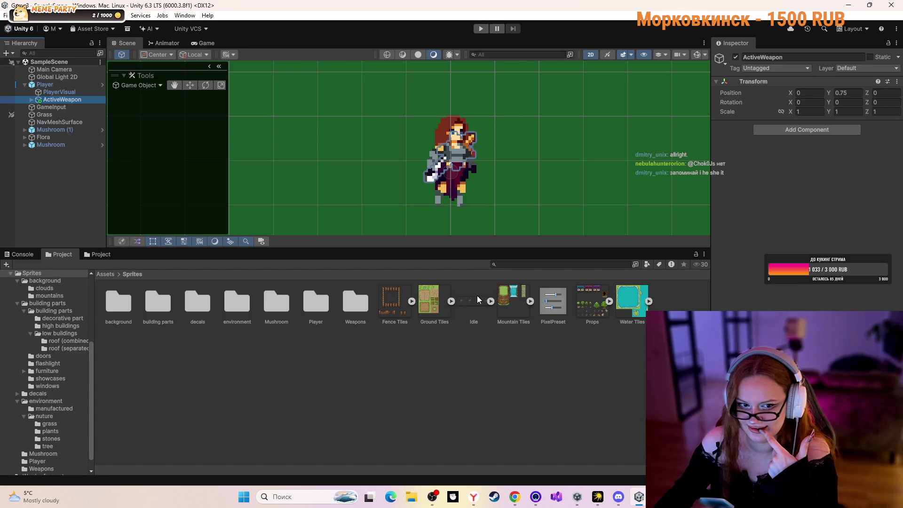
pyautogui.click(63, 100)
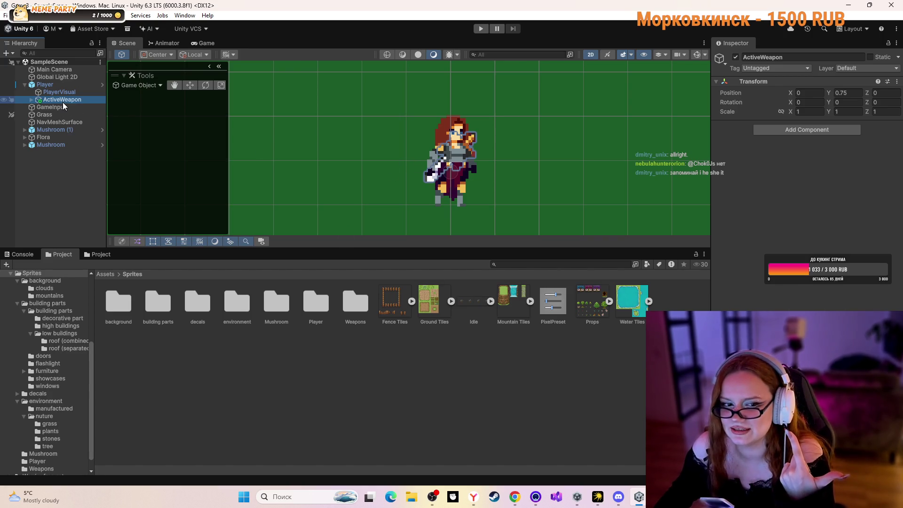
pyautogui.click(30, 100)
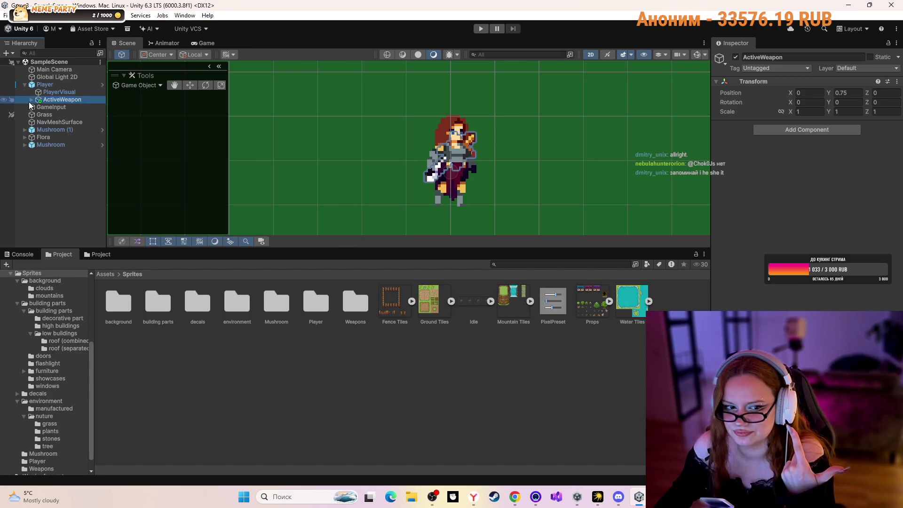
pyautogui.click(30, 100)
pyautogui.click(53, 110)
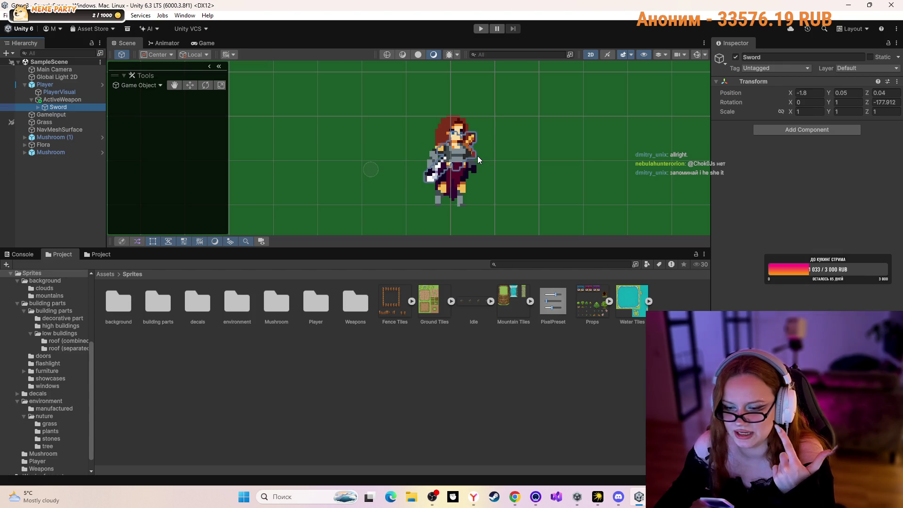
# - Navigate to Assets/Animations/Weapons/Sword and open SwordSwingDown in the Animation window
pyautogui.click(103, 274)
pyautogui.doubleClick(201, 301)
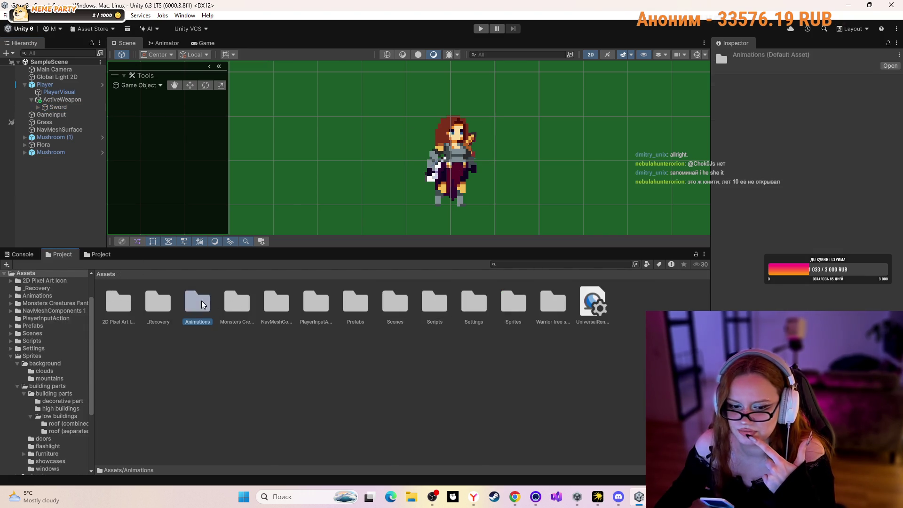
pyautogui.doubleClick(157, 303)
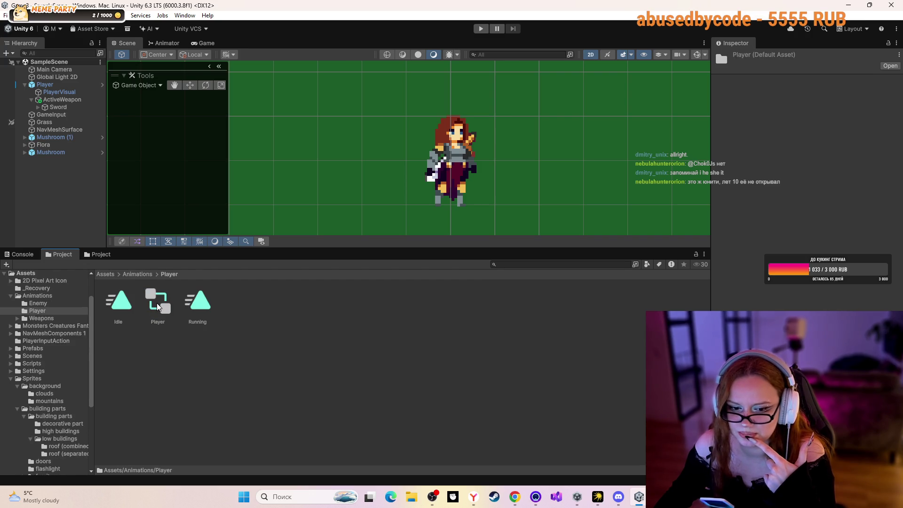
pyautogui.click(106, 274)
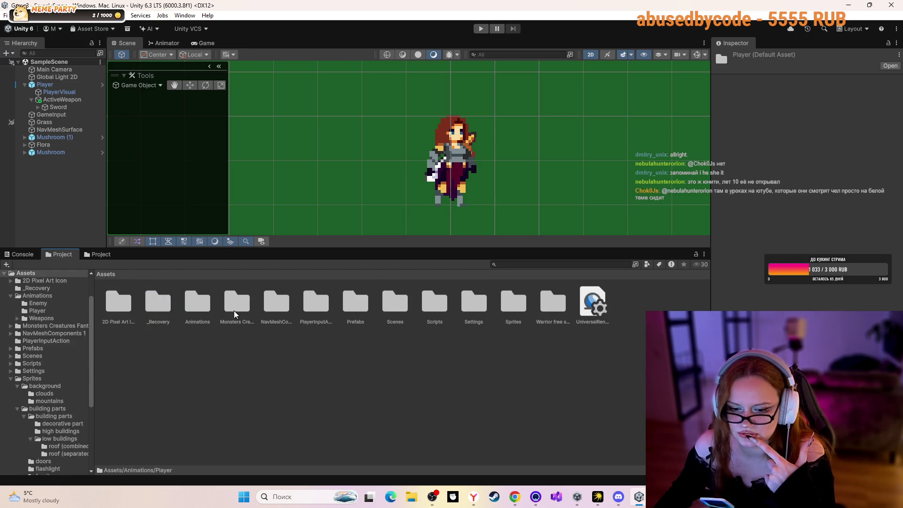
pyautogui.doubleClick(203, 304)
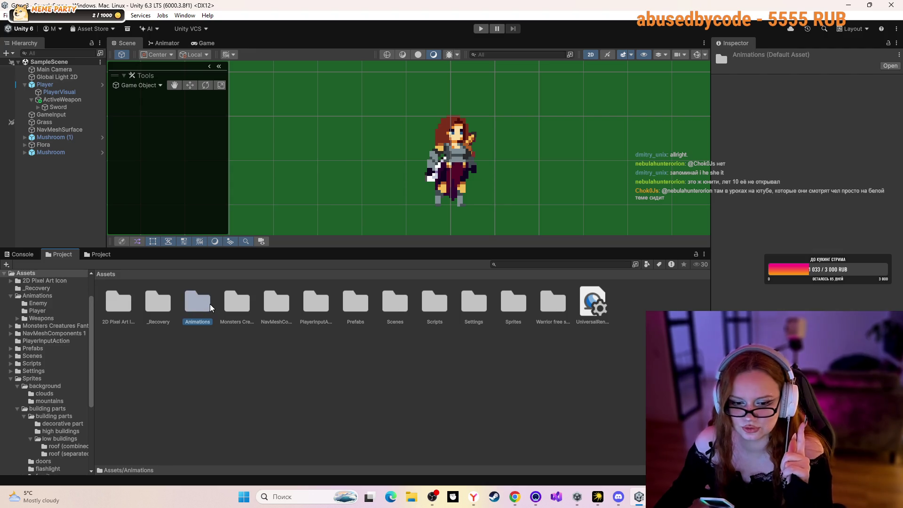
pyautogui.doubleClick(203, 305)
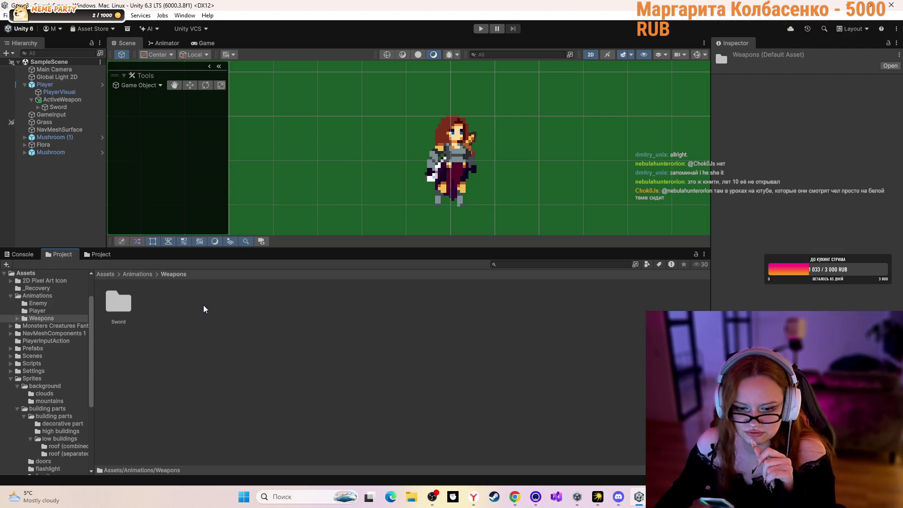
pyautogui.doubleClick(129, 304)
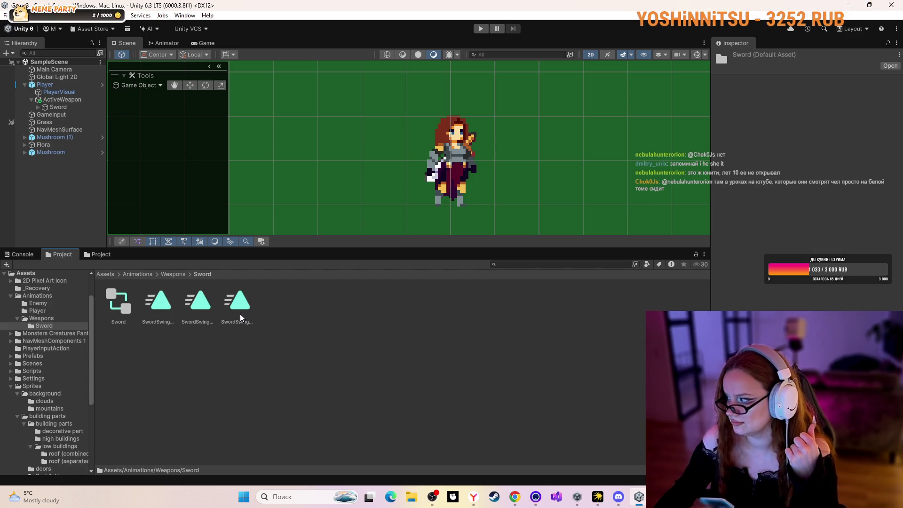
pyautogui.doubleClick(149, 300)
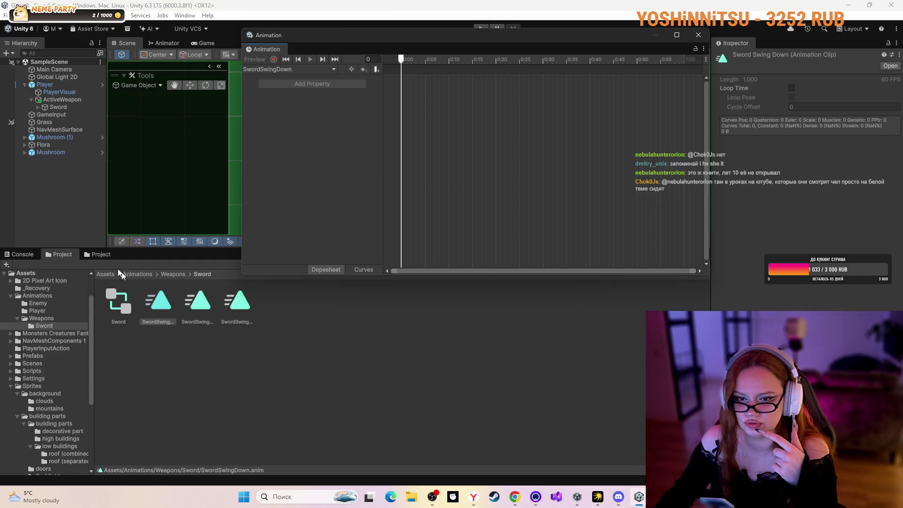
# - Select Sword and the SwordSwingDown clip, then close the floating Animation window
pyautogui.click(66, 108)
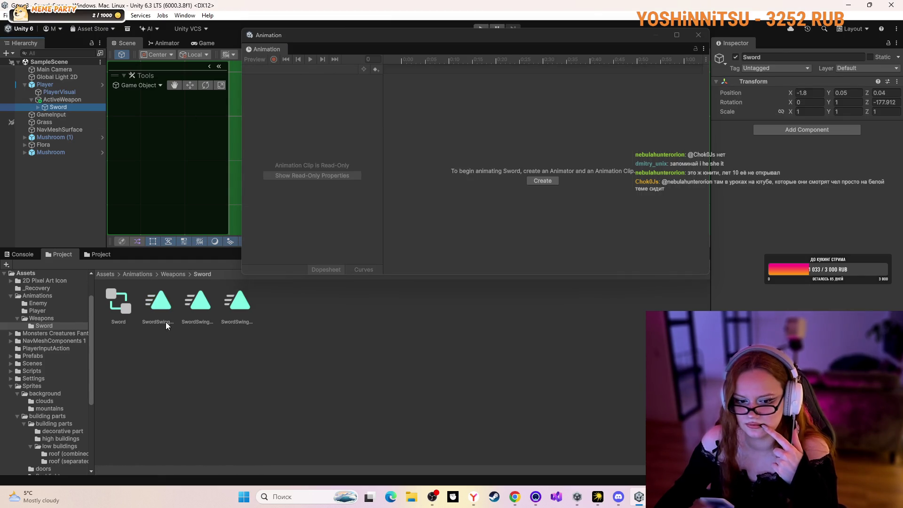
pyautogui.click(158, 307)
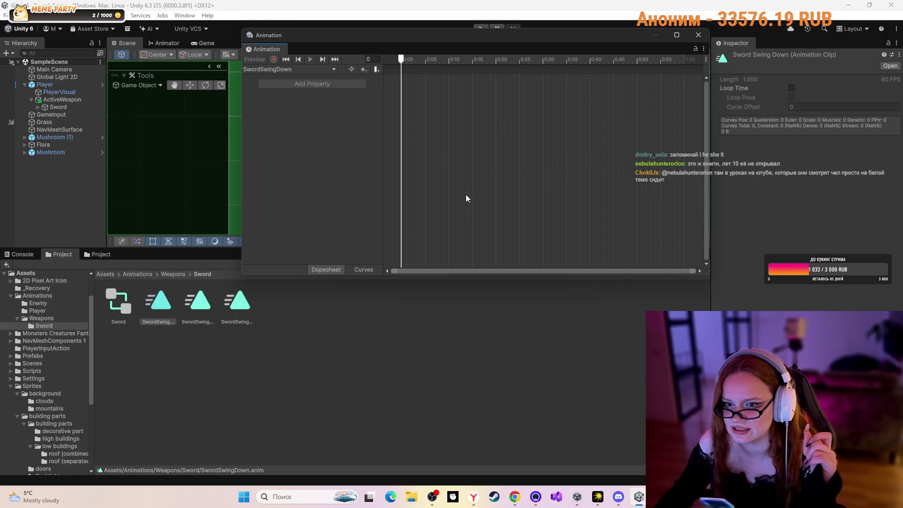
pyautogui.click(697, 35)
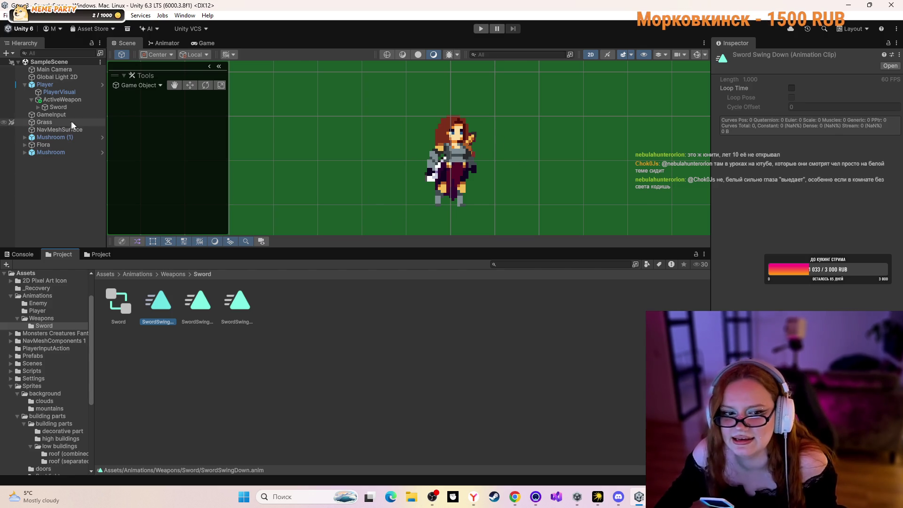
# - Select the player, cycle to SwordVisual in the Scene view, then go back to the Animations folder
pyautogui.click(466, 146)
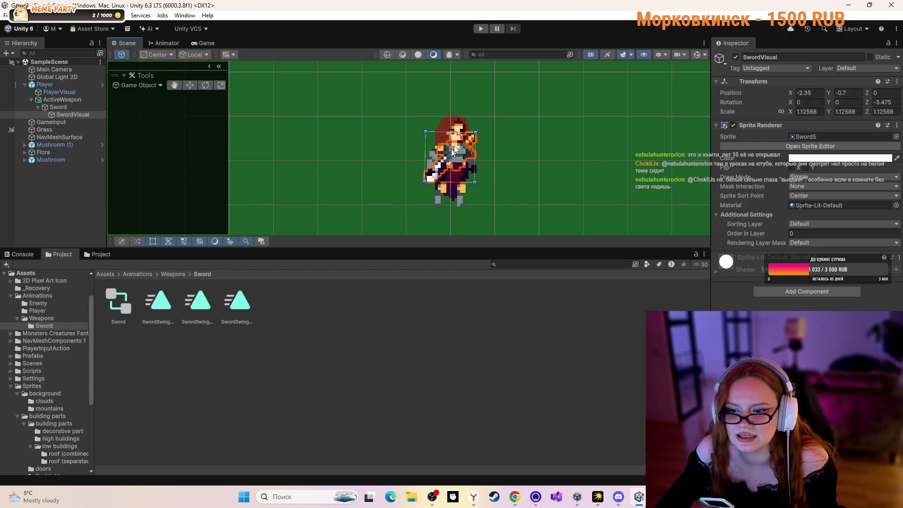
pyautogui.click(298, 163)
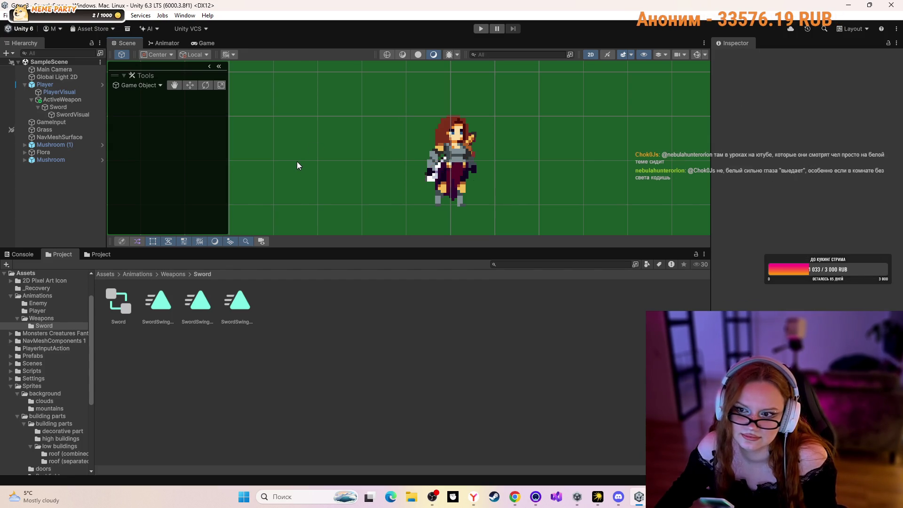
pyautogui.click(466, 139)
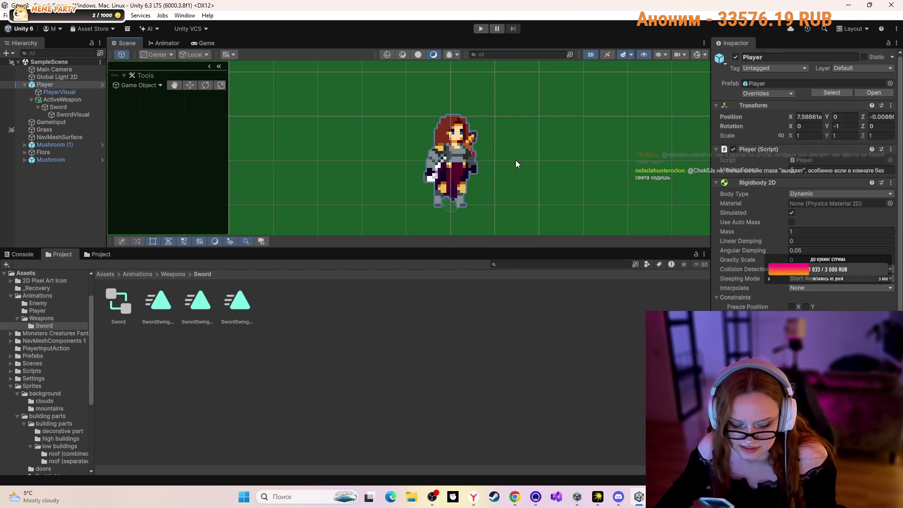
pyautogui.click(515, 160)
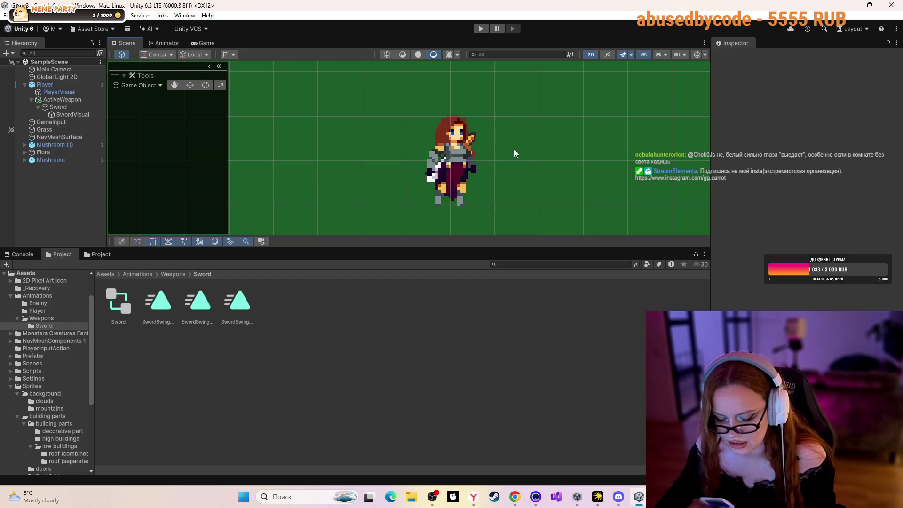
pyautogui.click(470, 143)
pyautogui.click(472, 143)
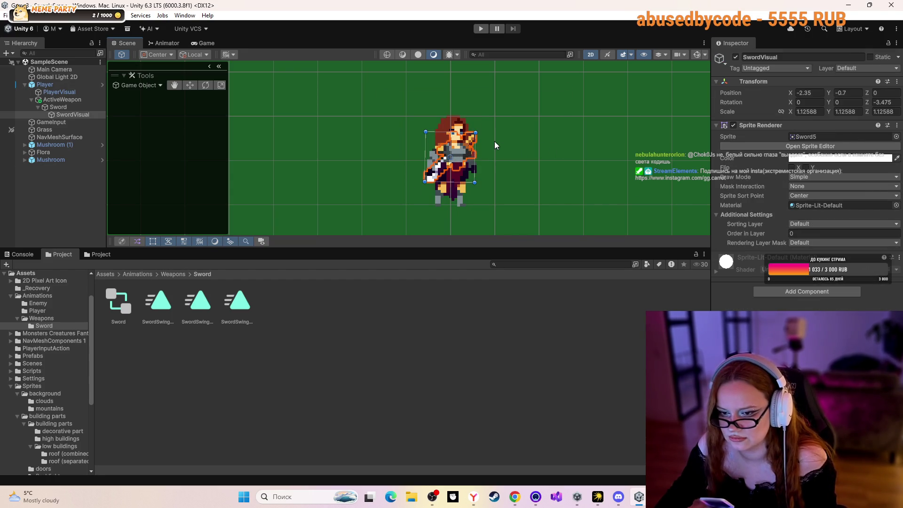
pyautogui.click(598, 171)
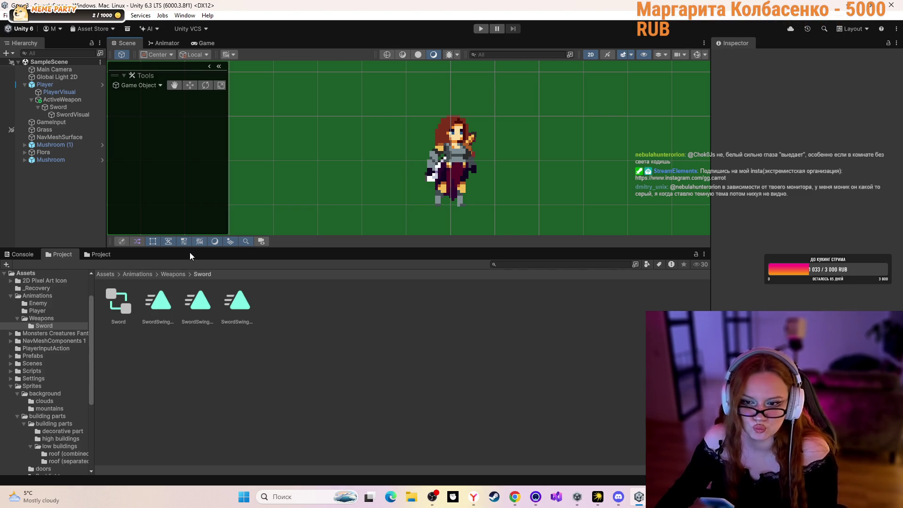
pyautogui.click(137, 275)
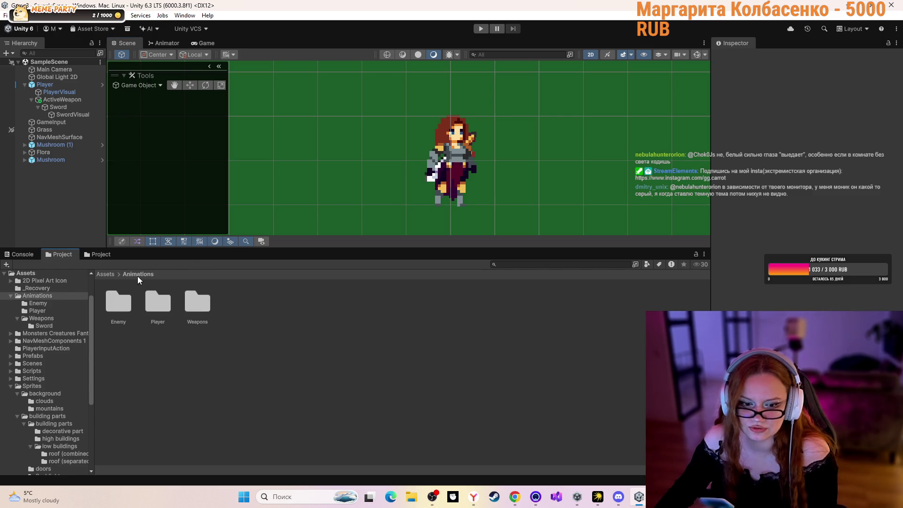
# - Browse into Assets/Scripts/Player, then return to the top-level Assets folder
pyautogui.click(105, 274)
pyautogui.doubleClick(439, 304)
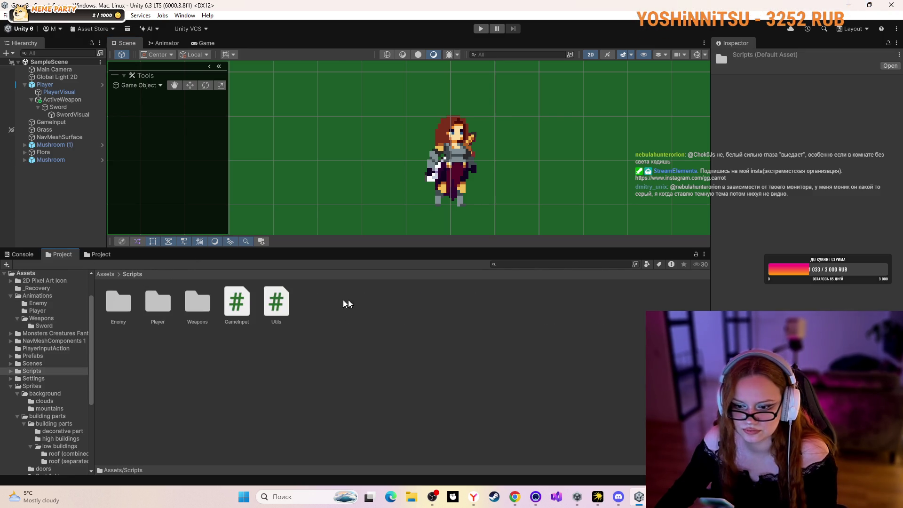
pyautogui.doubleClick(160, 303)
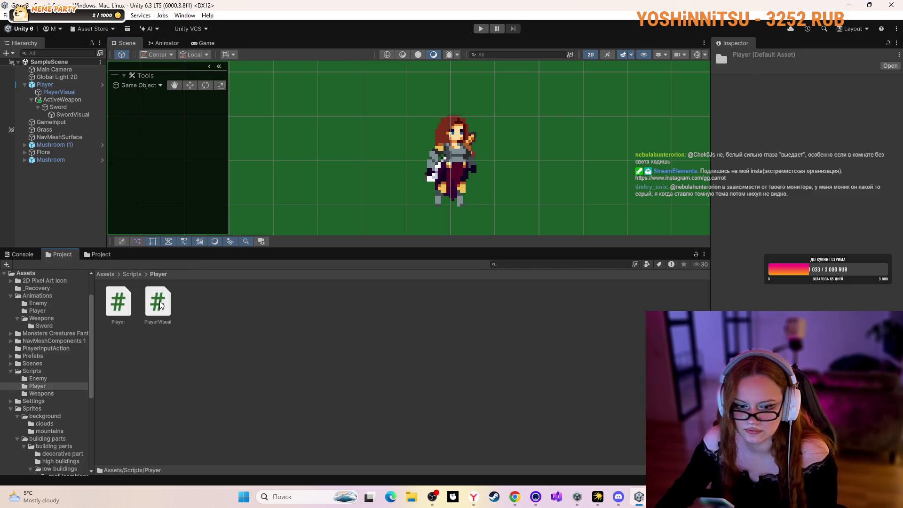
pyautogui.click(132, 274)
pyautogui.click(107, 275)
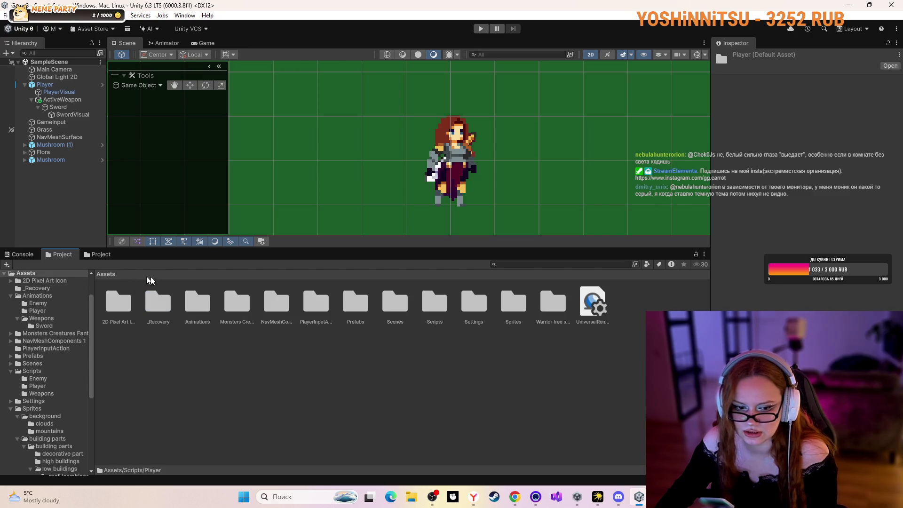
# - Select Warrior_Sheet-Effect in Assets/Sprites/Player and open it in the image viewer
pyautogui.doubleClick(511, 305)
pyautogui.doubleClick(315, 303)
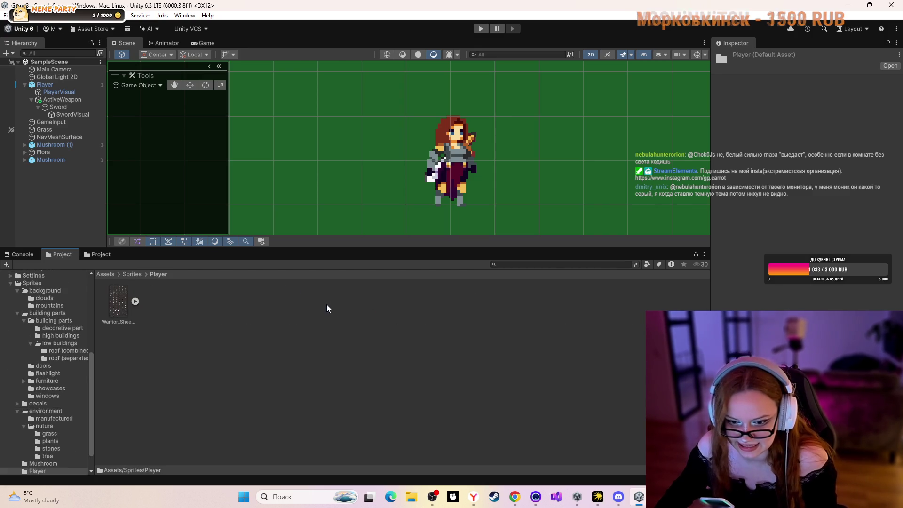
pyautogui.click(128, 298)
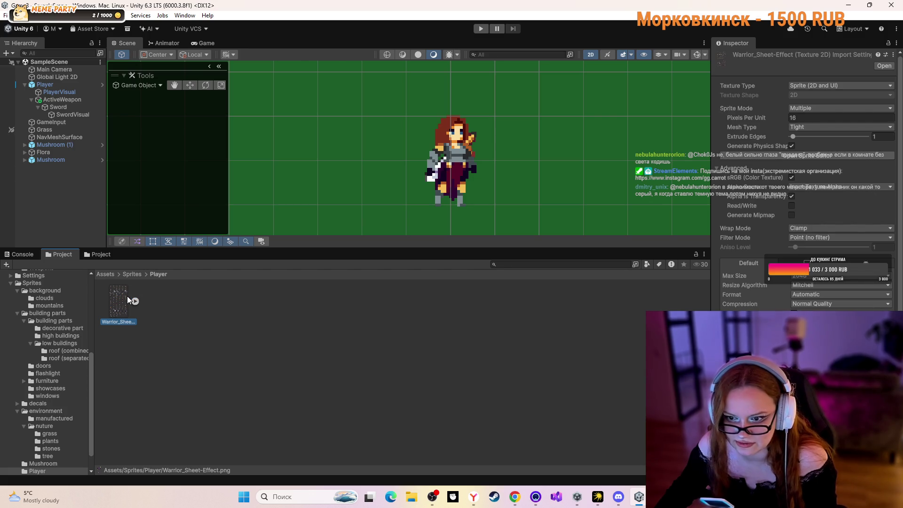
pyautogui.doubleClick(127, 296)
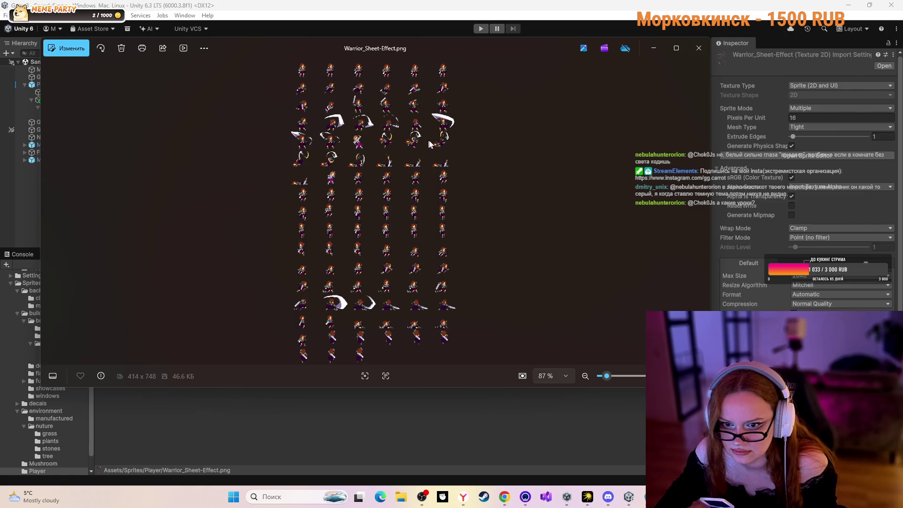
# - Close Warrior_Sheet-Effect.png in Photos after reviewing the sword-swing frames
pyautogui.click(698, 48)
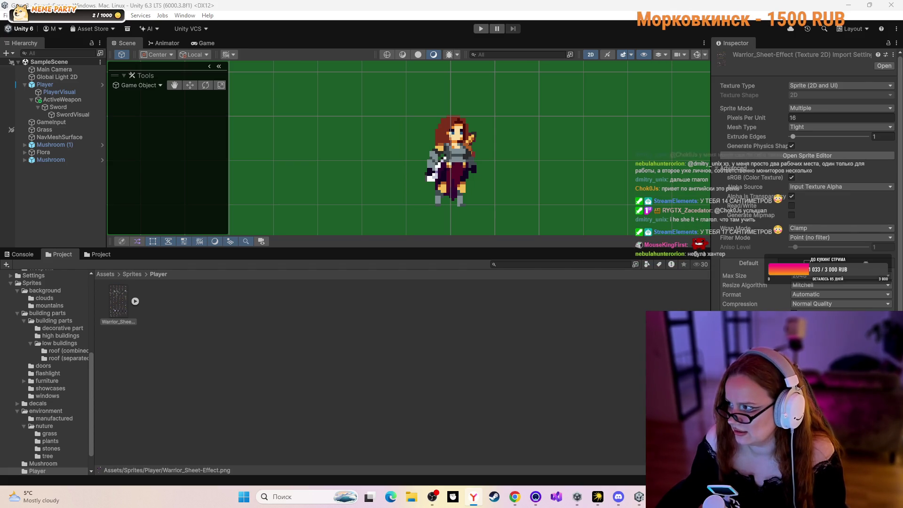
pyautogui.hotkey('alt', 'Tab')
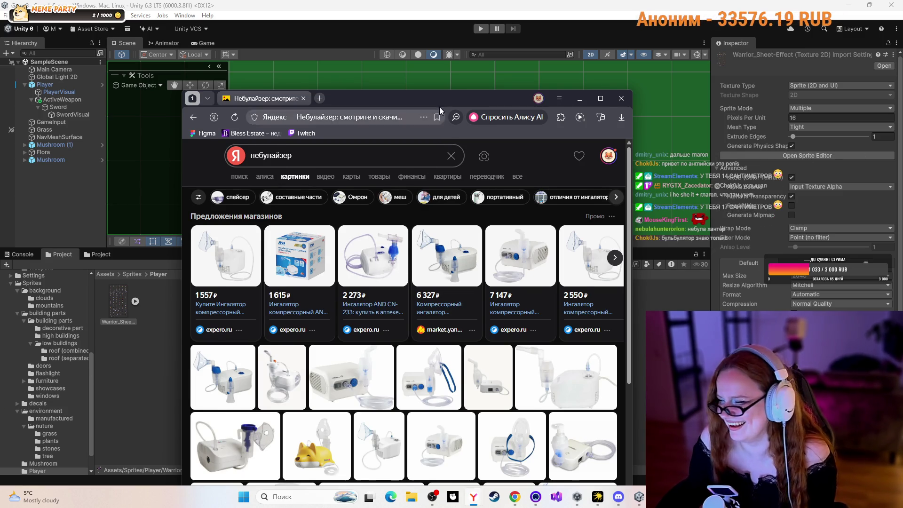
# - Drag the Yandex Browser window off to the right edge of the screen
pyautogui.moveTo(439, 107)
pyautogui.mouseDown()
pyautogui.moveTo(448, 79)
pyautogui.moveTo(448, 92)
pyautogui.moveTo(902, 146)
pyautogui.mouseUp()
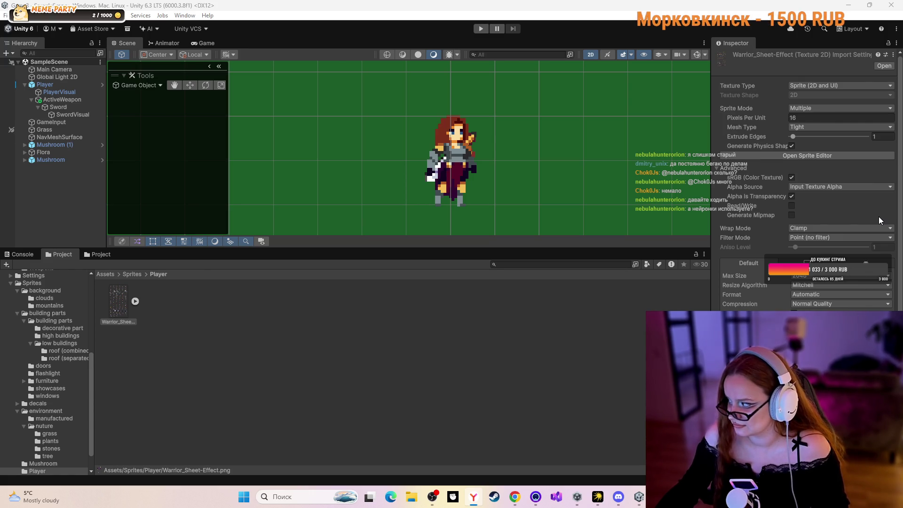
# - Zoom out and pan the Scene view to frame the green map's trees and mushrooms
pyautogui.scroll(-5, 449, 162)
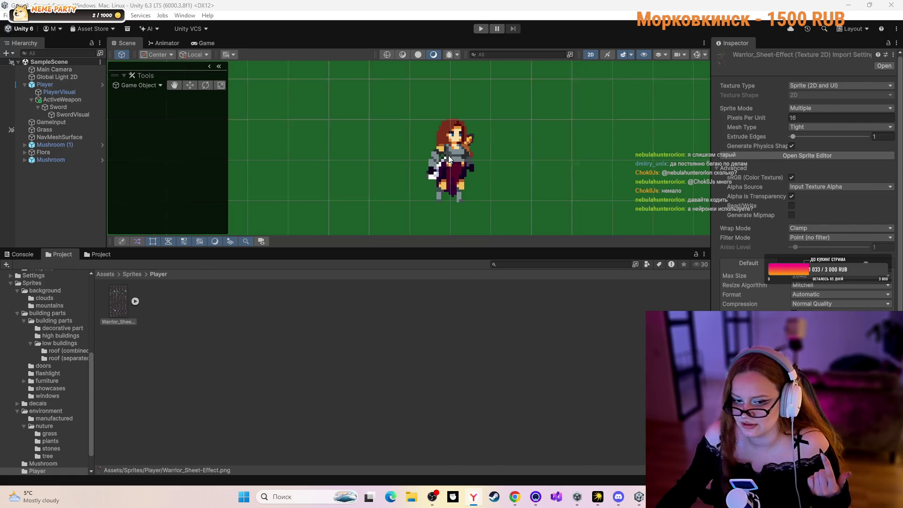
pyautogui.scroll(-6, 456, 171)
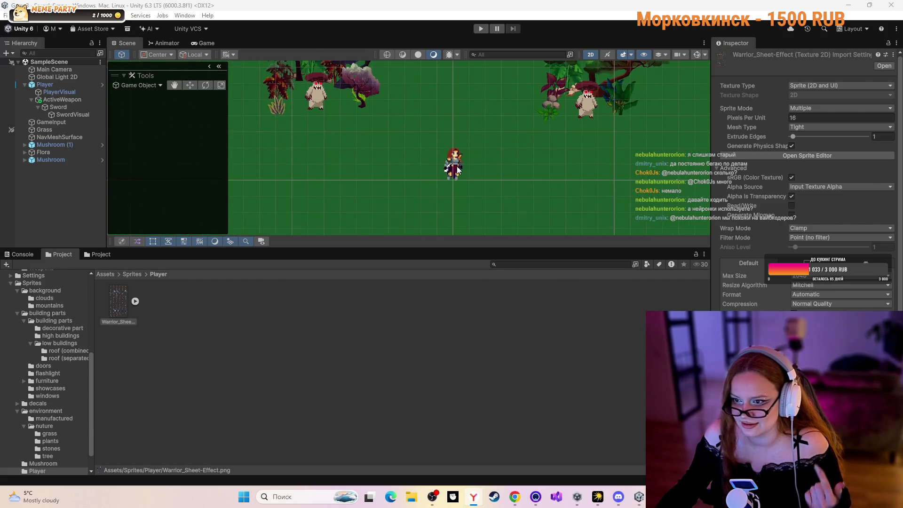
pyautogui.scroll(-5, 453, 172)
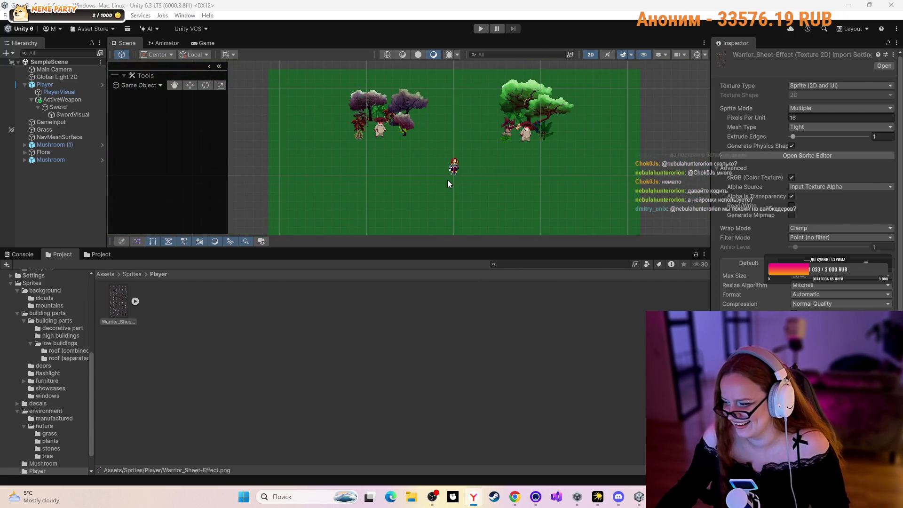
pyautogui.scroll(2, 443, 181)
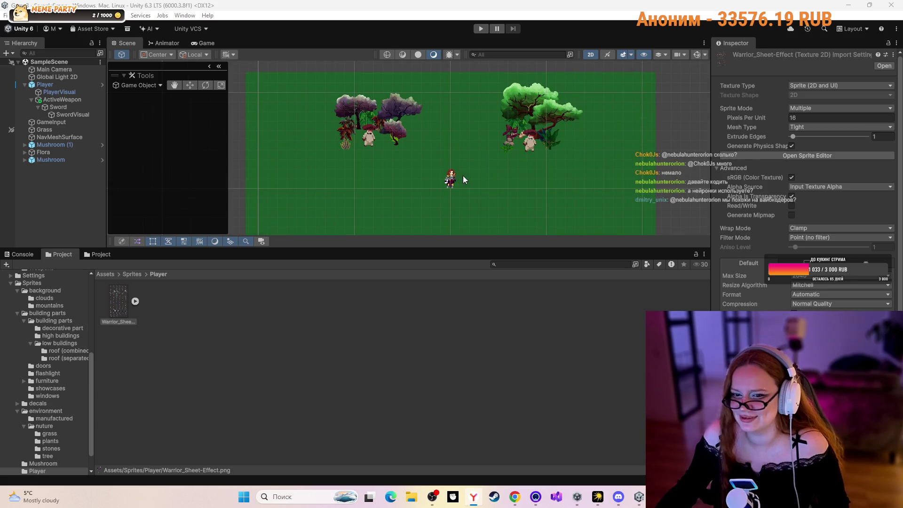
pyautogui.click(470, 145)
pyautogui.moveTo(476, 132); pyautogui.dragTo(476, 128)
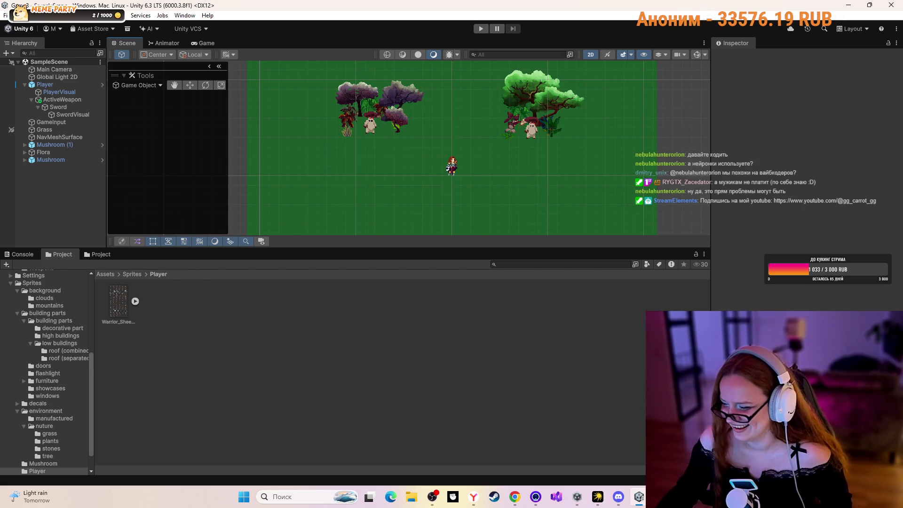
# - Switch from Unity back to the browser window
pyautogui.hotkey('alt', 'Tab')
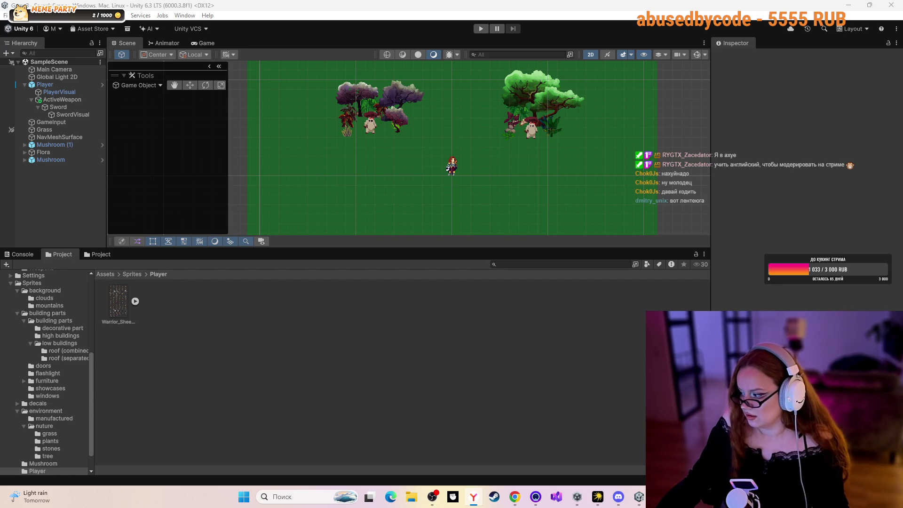
# - Watch the YouTube tutorial up to the 'Добавляем анимацию взмаха меча' chapter at 38:32
pyautogui.click(523, 500)
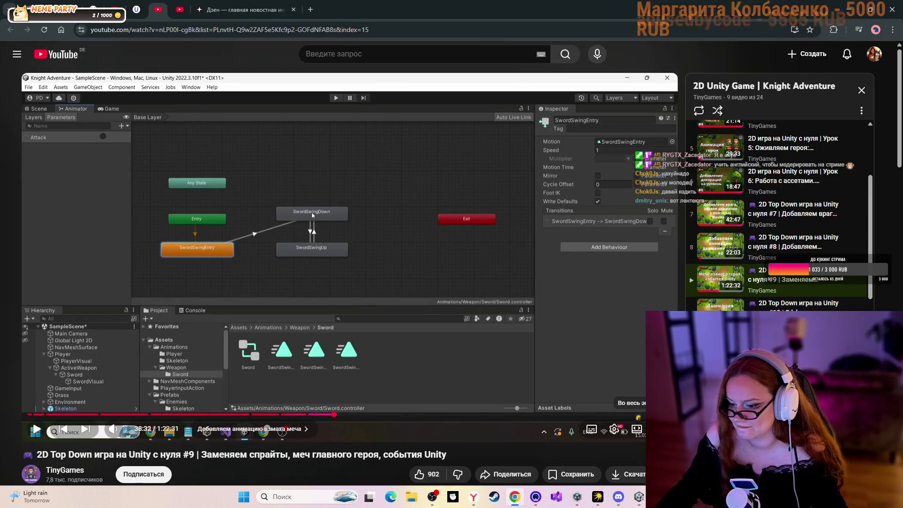
pyautogui.press('f')
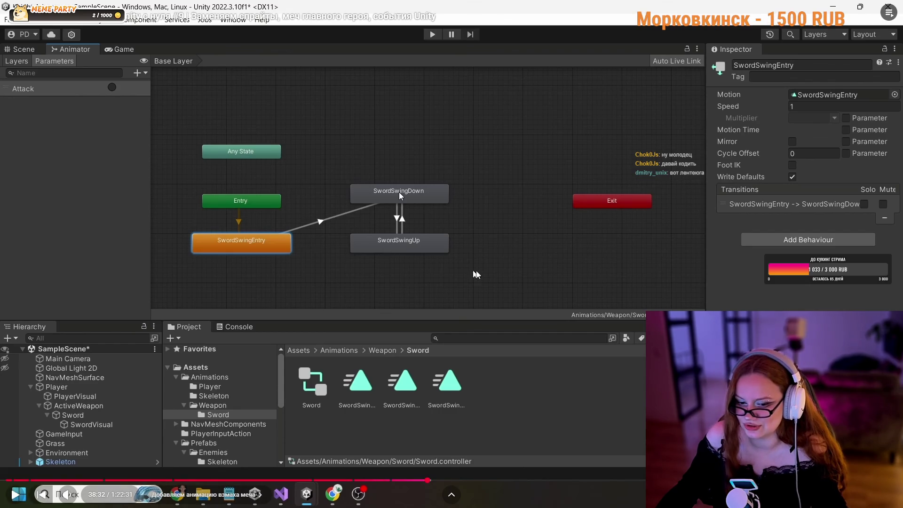
pyautogui.press('Escape')
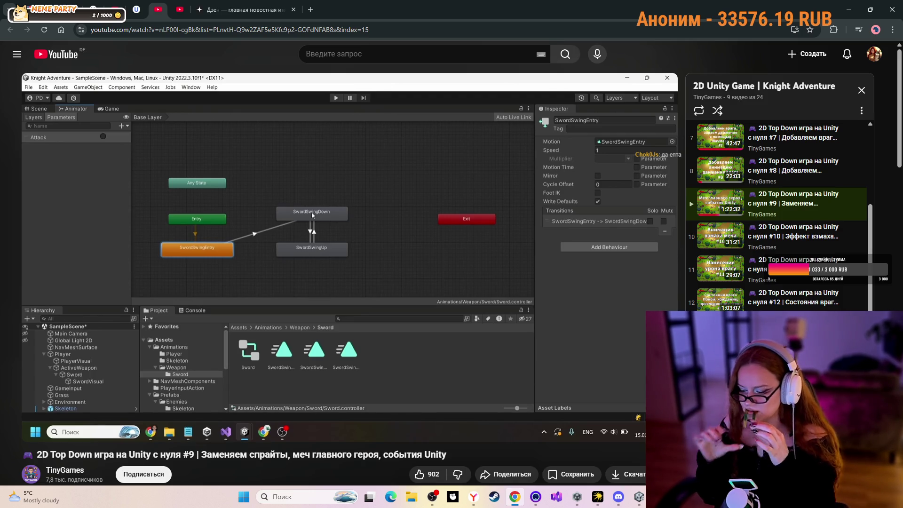
pyautogui.moveTo(429, 133)
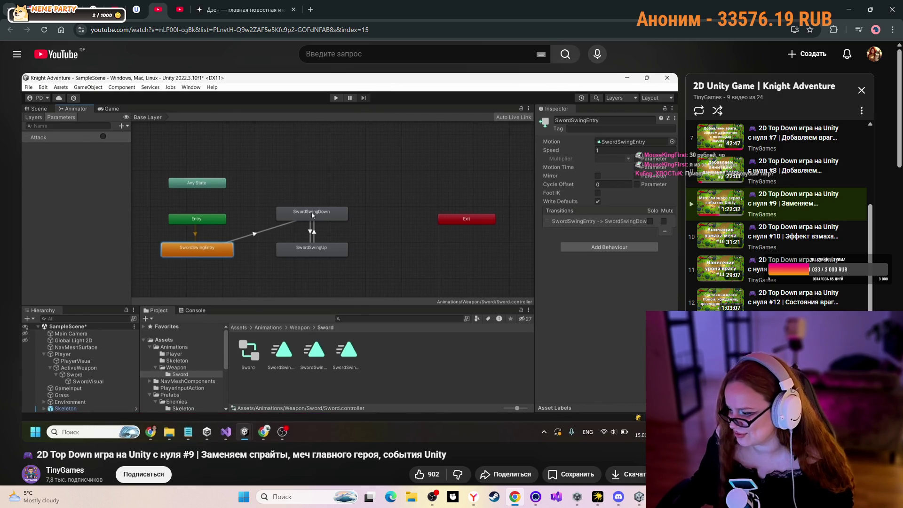
pyautogui.hotkey('alt', 'Tab')
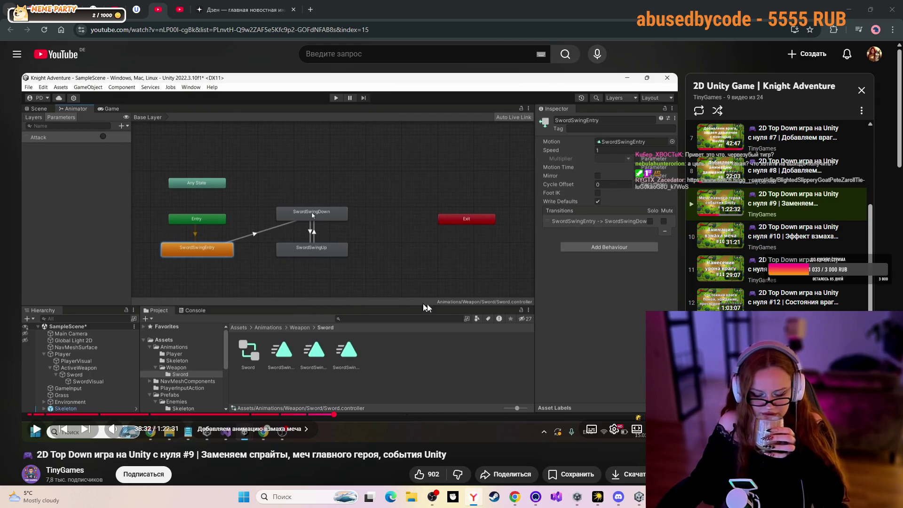
pyautogui.moveTo(639, 500)
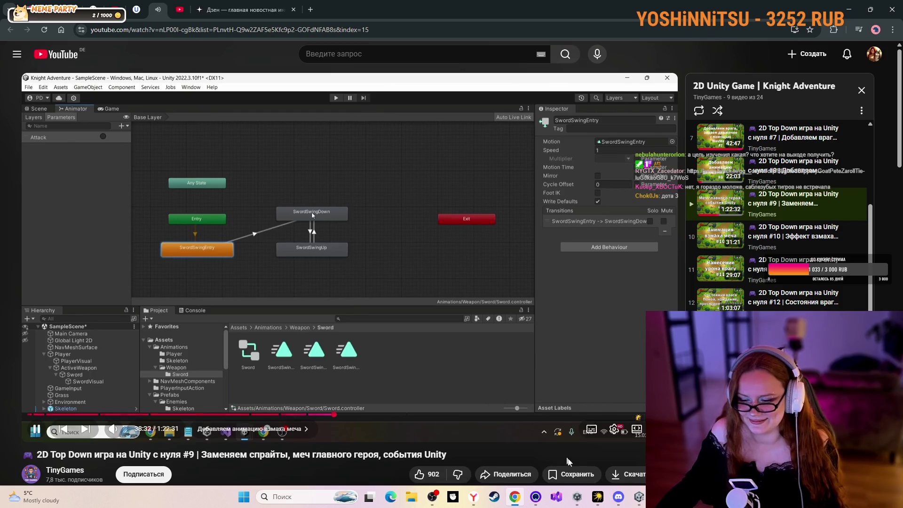
# - Lower the Discord stream's volume from its right-click options
pyautogui.click(638, 496)
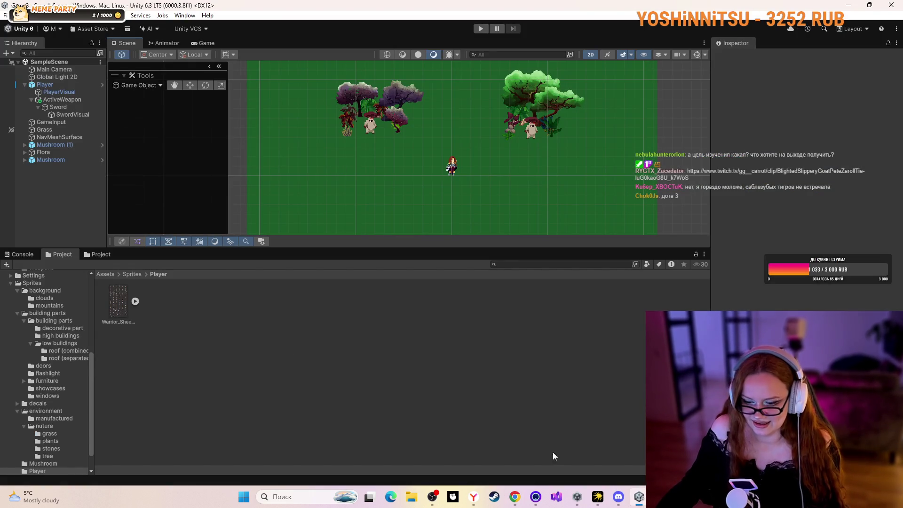
pyautogui.click(514, 496)
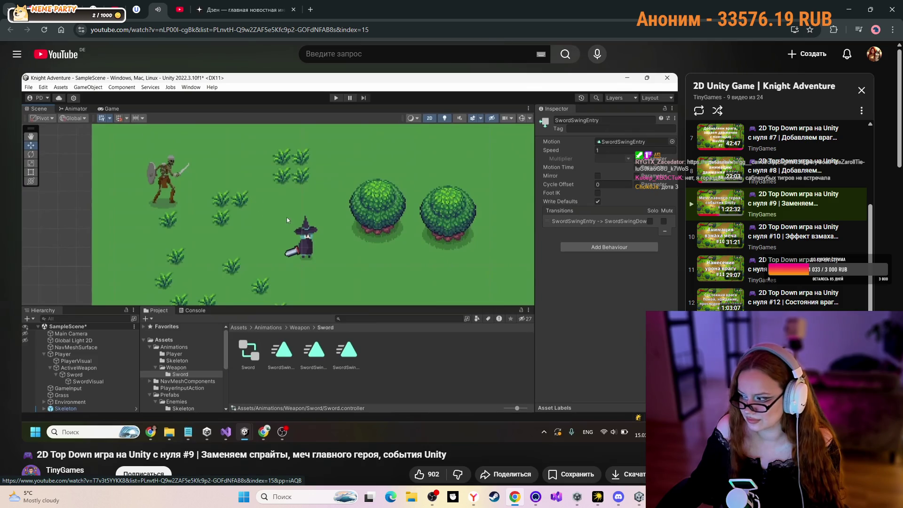
pyautogui.moveTo(532, 275)
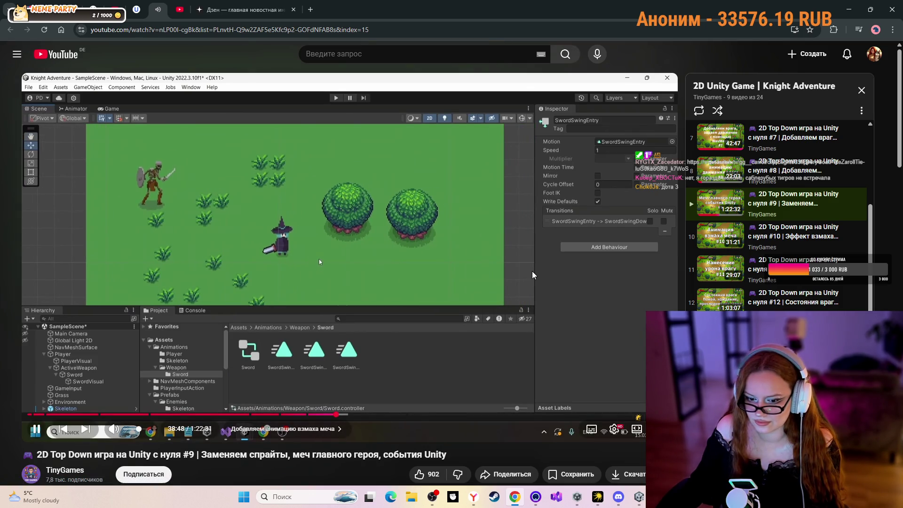
pyautogui.hotkey('alt', 'Tab')
pyautogui.rightClick(479, 239)
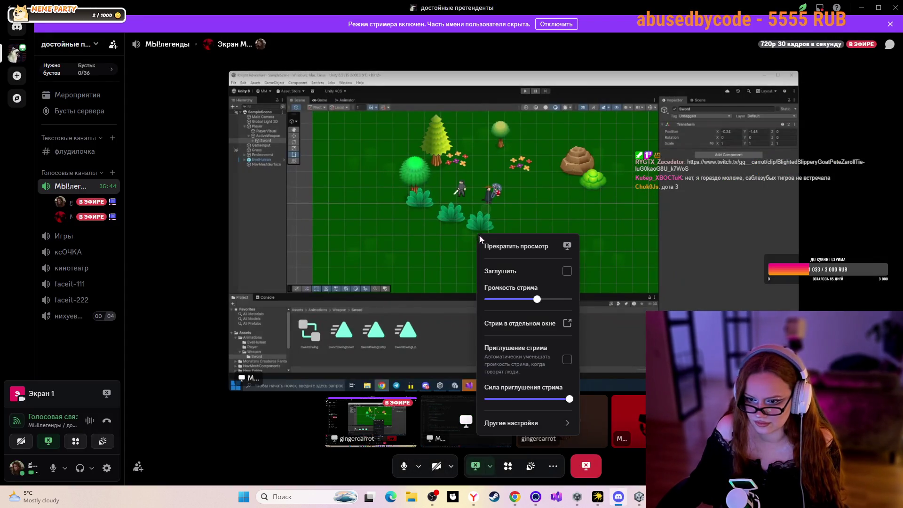
pyautogui.moveTo(536, 299); pyautogui.dragTo(488, 299)
pyautogui.press('Escape')
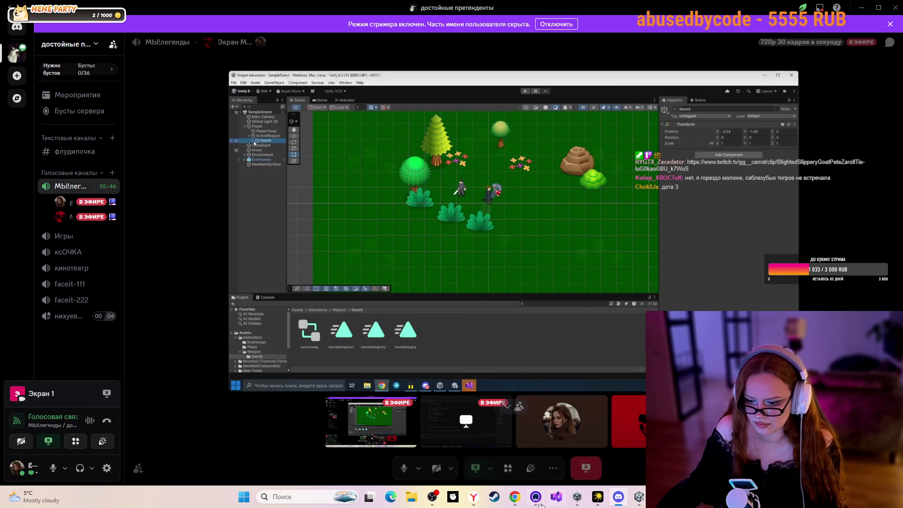
# - Pause the tutorial at the SwordSwingDown clip step and return to Unity
pyautogui.click(514, 496)
pyautogui.click(579, 408)
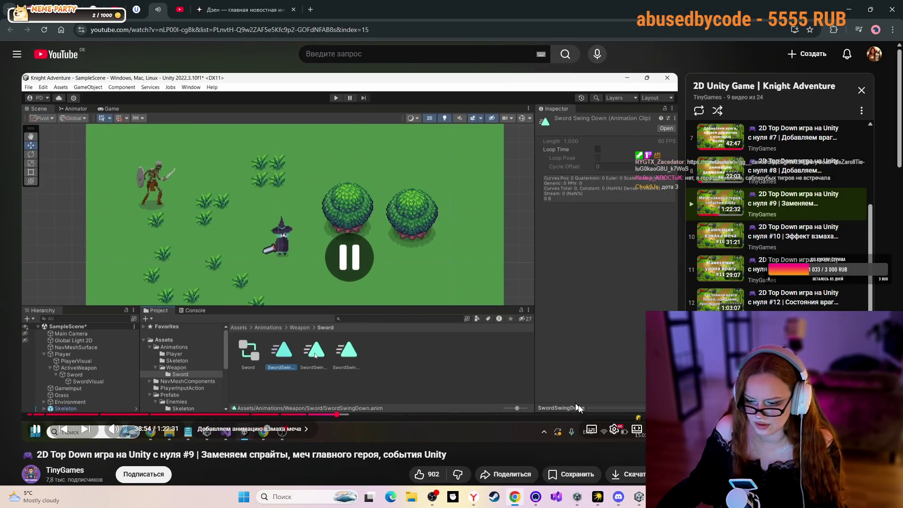
pyautogui.hotkey('alt', 'Tab')
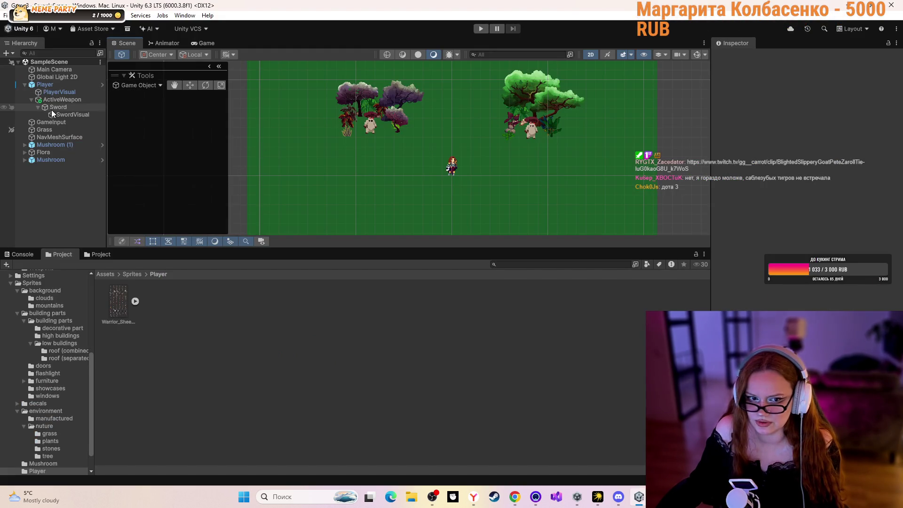
# - Select SwordVisual and open the SwordSwingDown clip from Assets/Animations/Weapons/Sword
pyautogui.doubleClick(58, 114)
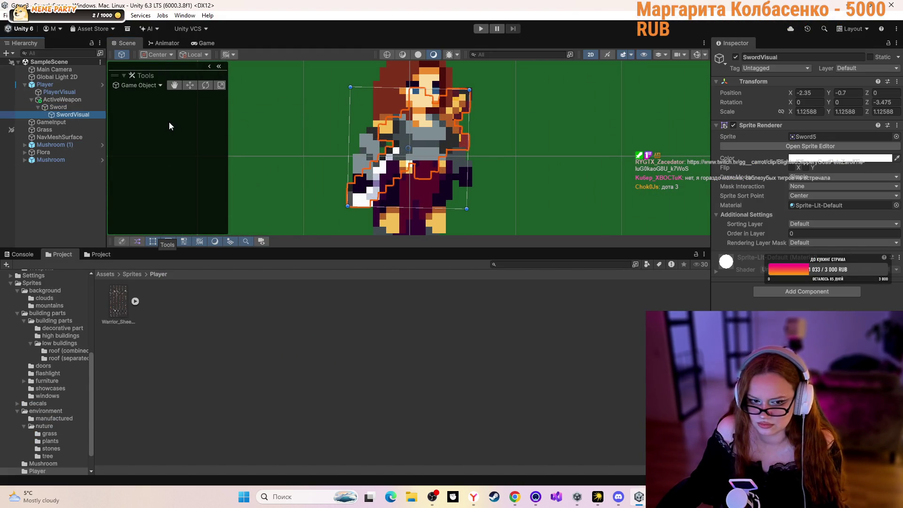
pyautogui.click(104, 274)
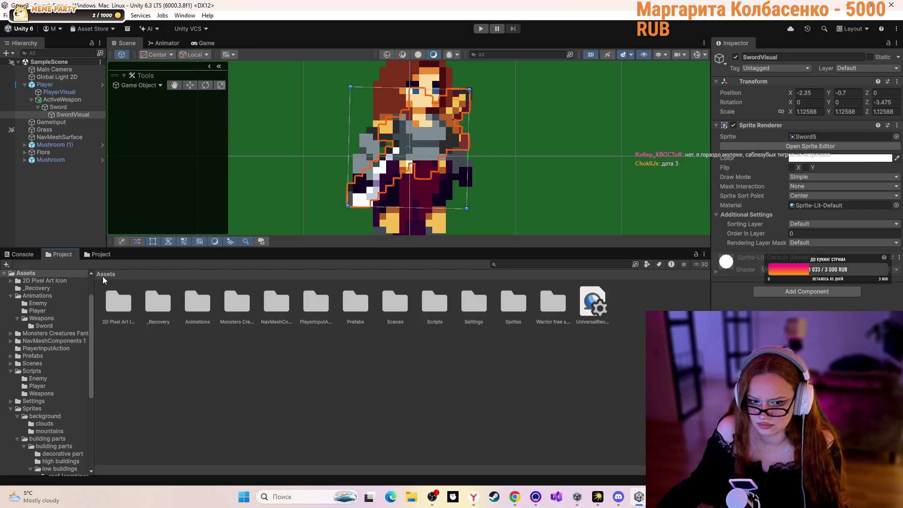
pyautogui.doubleClick(190, 297)
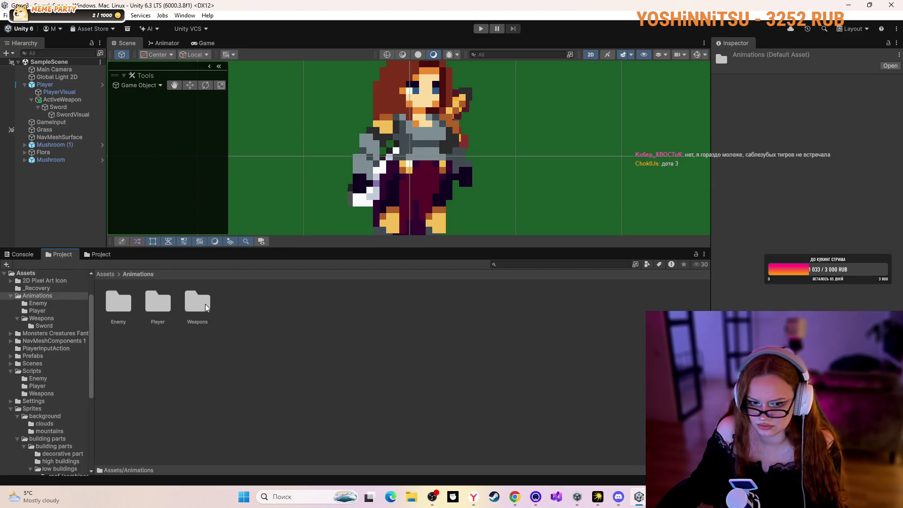
pyautogui.doubleClick(204, 304)
pyautogui.doubleClick(128, 302)
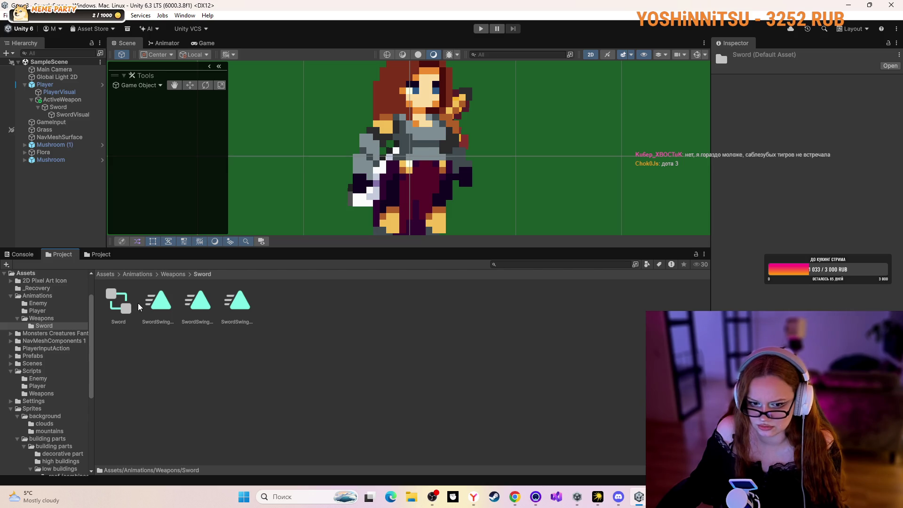
pyautogui.doubleClick(162, 302)
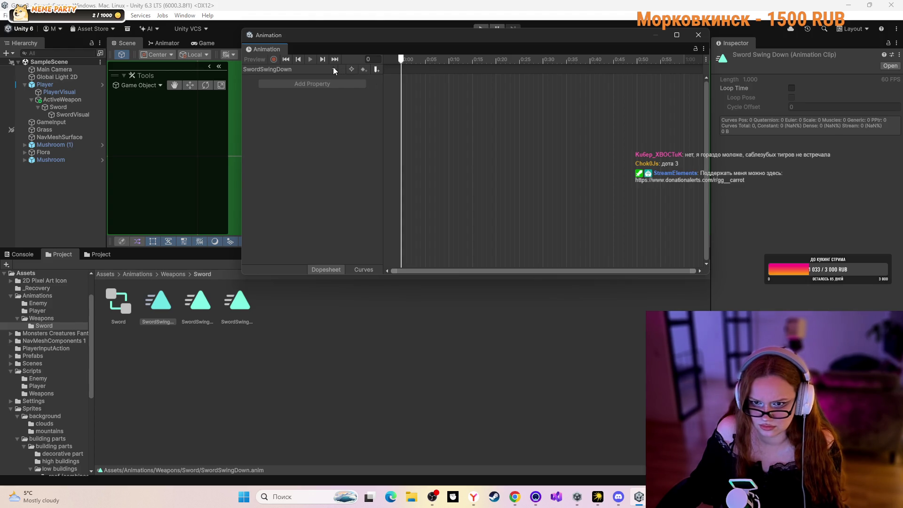
# - Browse through Sprites/Weapons to the Sprites/Player folder with the warrior sheet
pyautogui.scroll(-3, 64, 341)
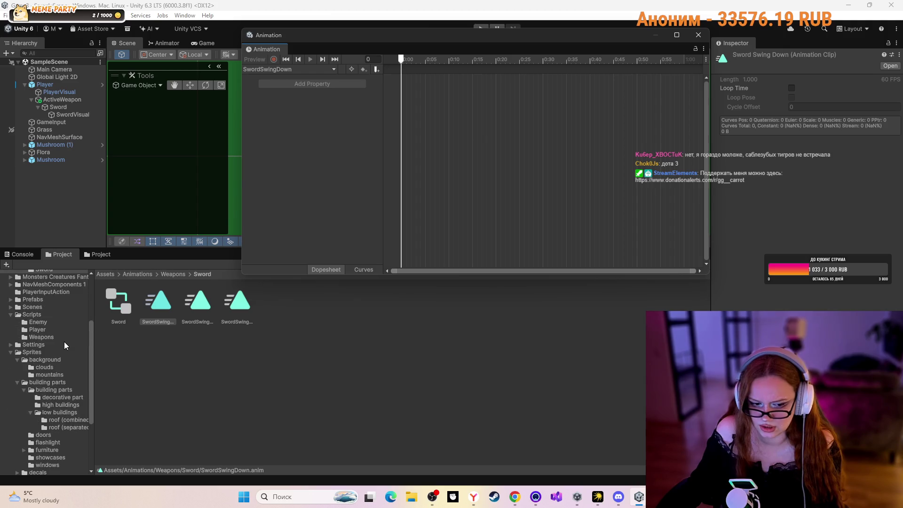
pyautogui.click(37, 352)
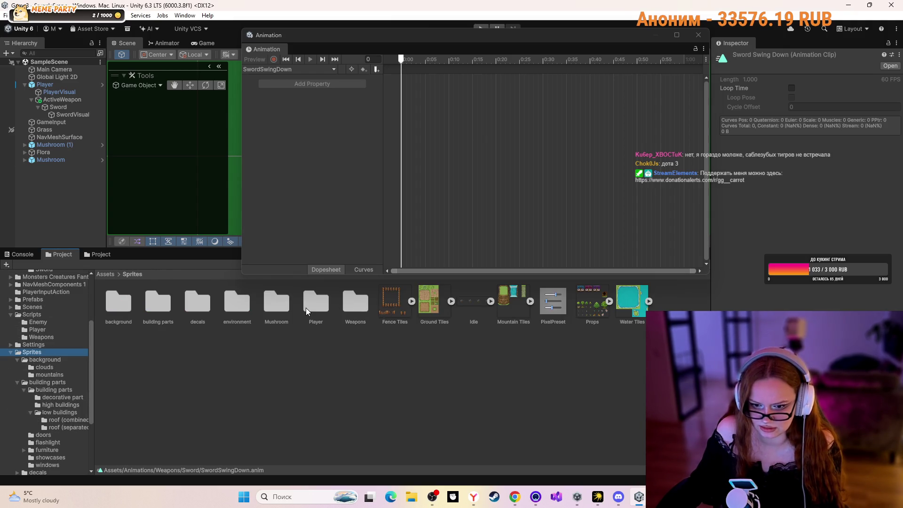
pyautogui.doubleClick(357, 311)
pyautogui.click(132, 275)
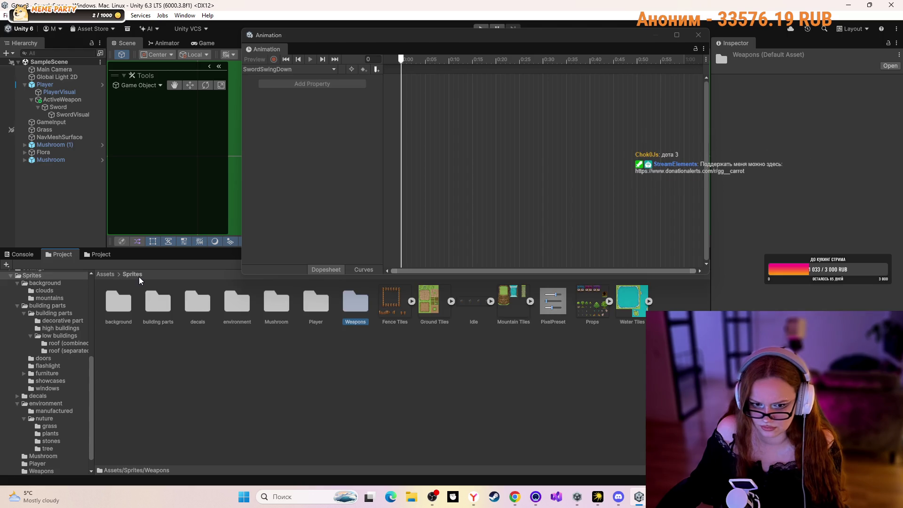
pyautogui.doubleClick(303, 309)
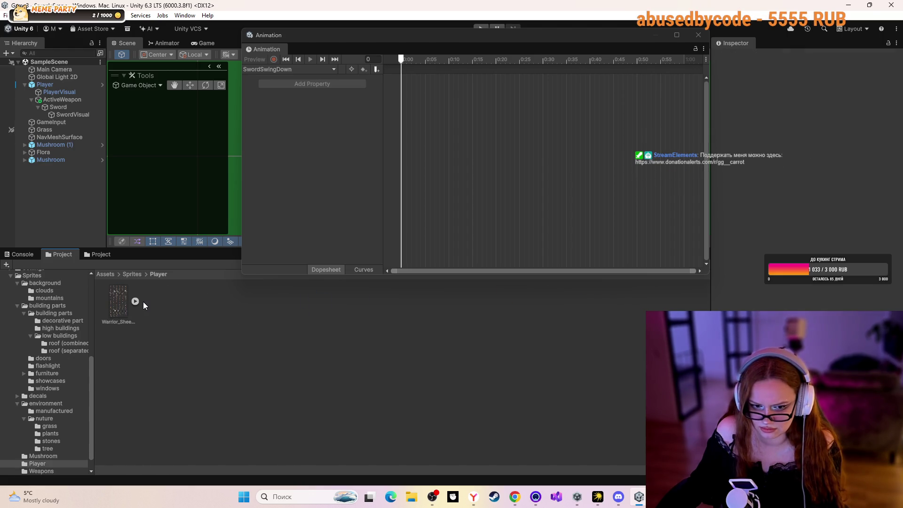
# - Expand Warrior_Sheet-Effect into its sliced frames and multi-select the sword-swing frames
pyautogui.click(135, 301)
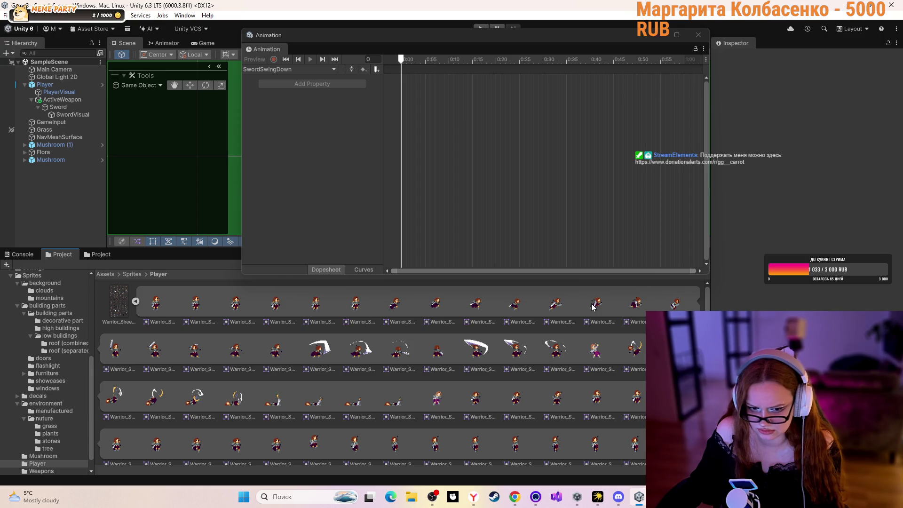
pyautogui.click(617, 324)
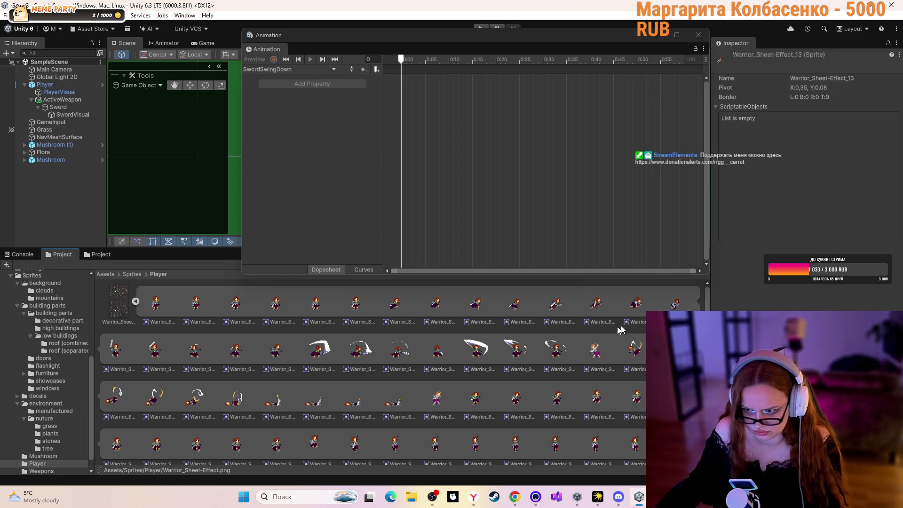
pyautogui.keyDown('ctrl'); pyautogui.click(116, 352); pyautogui.keyUp('ctrl')
pyautogui.keyDown('ctrl'); pyautogui.click(155, 352); pyautogui.keyUp('ctrl')
pyautogui.keyDown('ctrl'); pyautogui.click(200, 358); pyautogui.keyUp('ctrl')
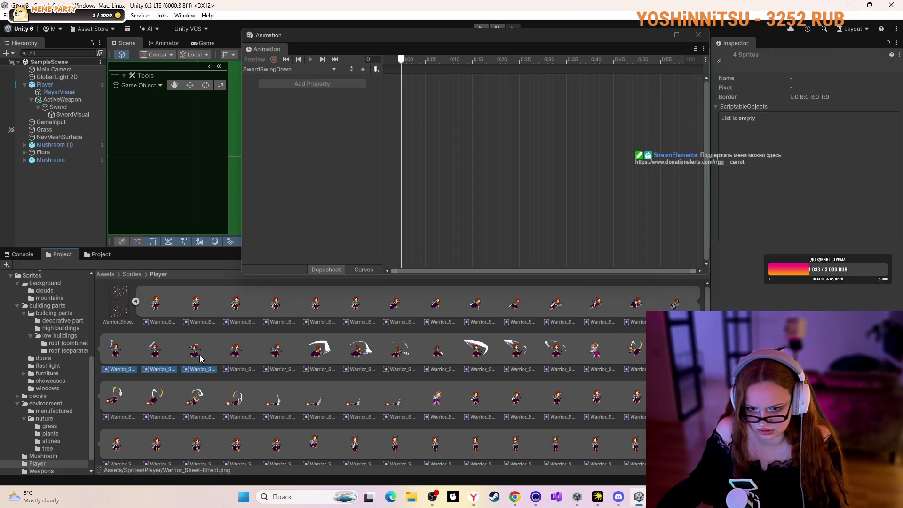
pyautogui.keyDown('ctrl'); pyautogui.click(241, 358); pyautogui.keyUp('ctrl')
pyautogui.keyDown('ctrl'); pyautogui.click(273, 358); pyautogui.keyUp('ctrl')
pyautogui.keyDown('ctrl'); pyautogui.click(320, 359); pyautogui.keyUp('ctrl')
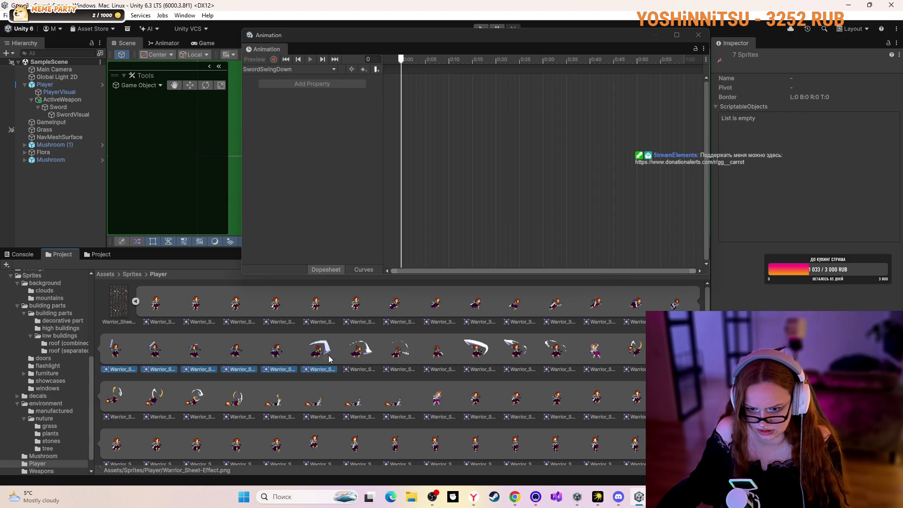
pyautogui.keyDown('ctrl'); pyautogui.click(367, 360); pyautogui.keyUp('ctrl')
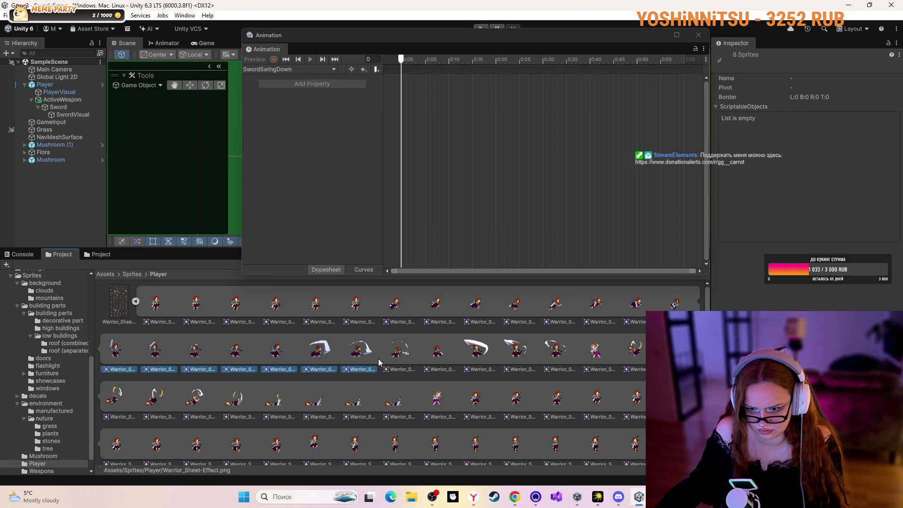
pyautogui.keyDown('ctrl'); pyautogui.click(441, 362); pyautogui.keyUp('ctrl')
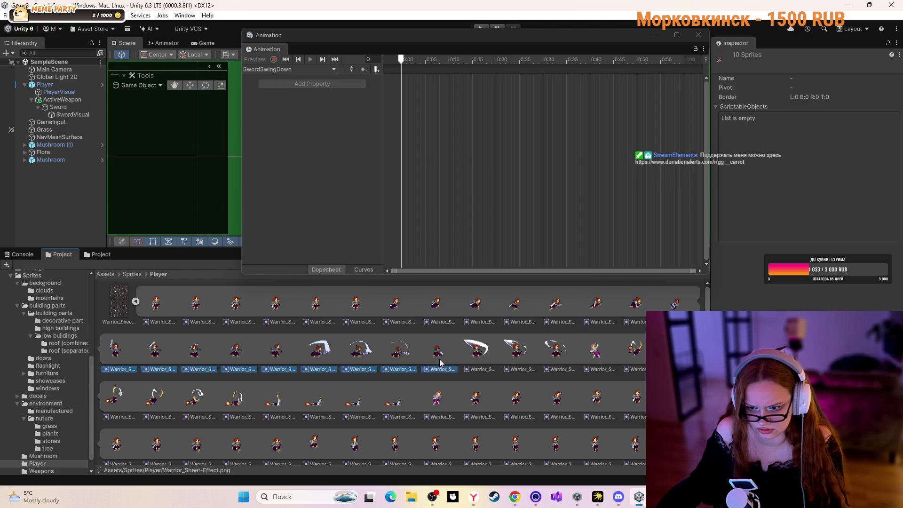
# - Drag the swing frames onto the SwordSwingDown timeline, first dropping one extra frame
pyautogui.moveTo(441, 362)
pyautogui.mouseDown()
pyautogui.moveTo(443, 215)
pyautogui.moveTo(425, 71)
pyautogui.moveTo(405, 77)
pyautogui.moveTo(414, 100)
pyautogui.moveTo(408, 82)
pyautogui.moveTo(387, 355)
pyautogui.moveTo(414, 228)
pyautogui.moveTo(417, 74)
pyautogui.moveTo(441, 79)
pyautogui.mouseUp()
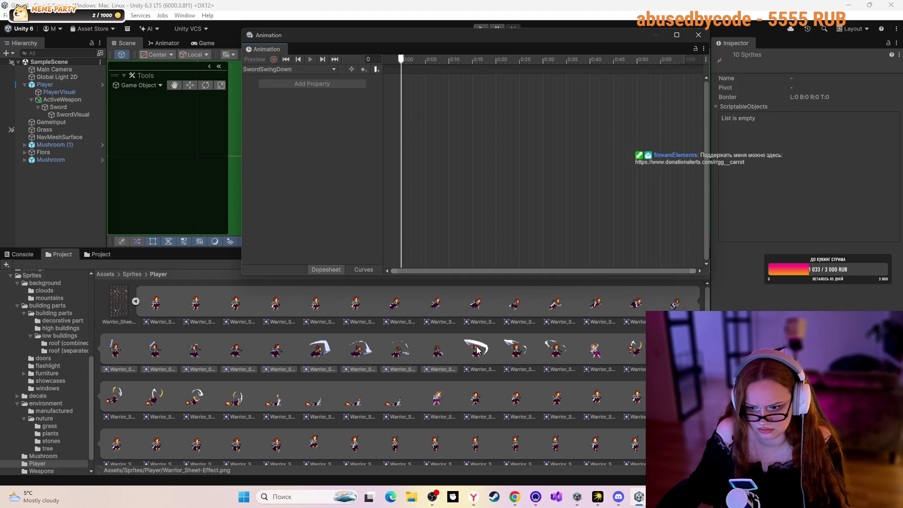
pyautogui.keyDown('ctrl'); pyautogui.click(439, 351); pyautogui.keyUp('ctrl')
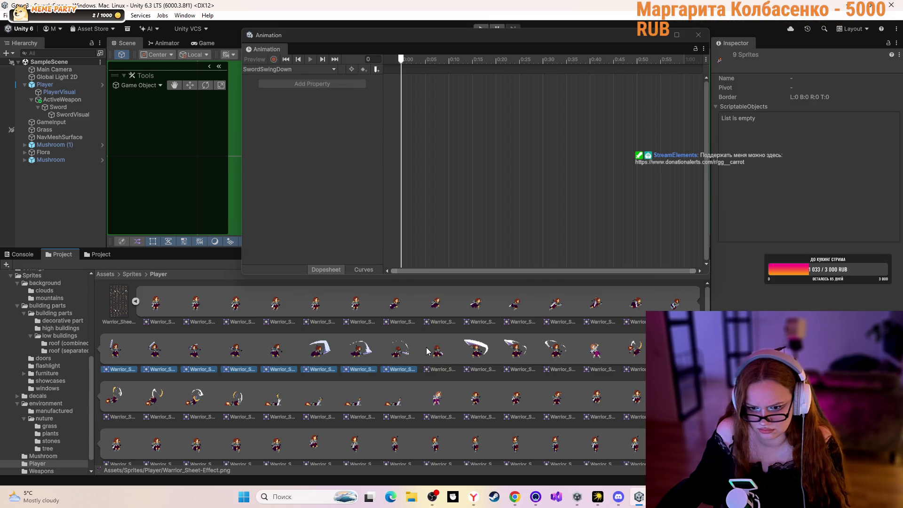
pyautogui.moveTo(405, 336)
pyautogui.mouseDown()
pyautogui.moveTo(433, 175)
pyautogui.moveTo(423, 203)
pyautogui.mouseUp()
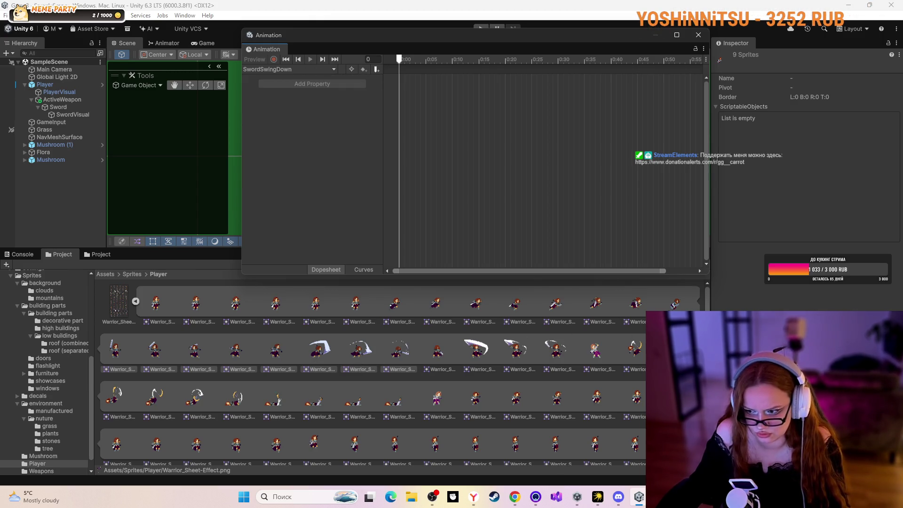
pyautogui.moveTo(674, 303); pyautogui.dragTo(394, 94)
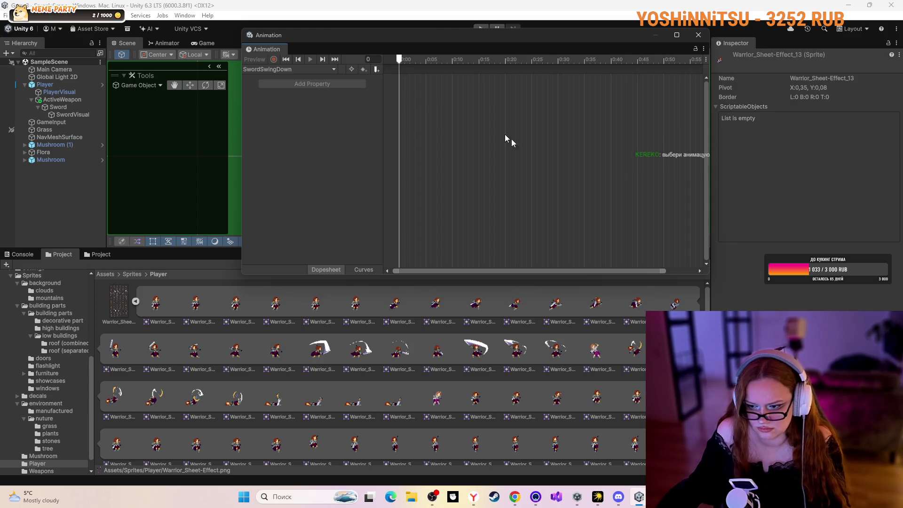
pyautogui.doubleClick(118, 301)
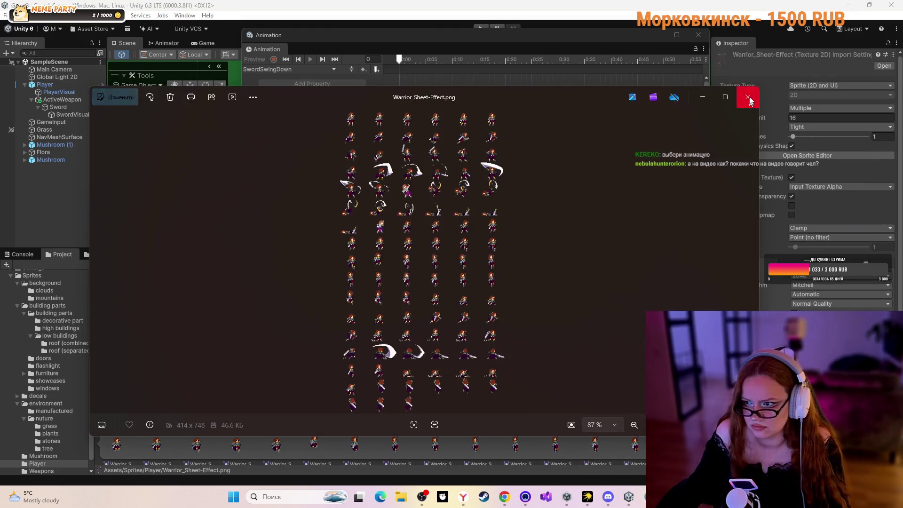
pyautogui.click(750, 101)
pyautogui.click(799, 151)
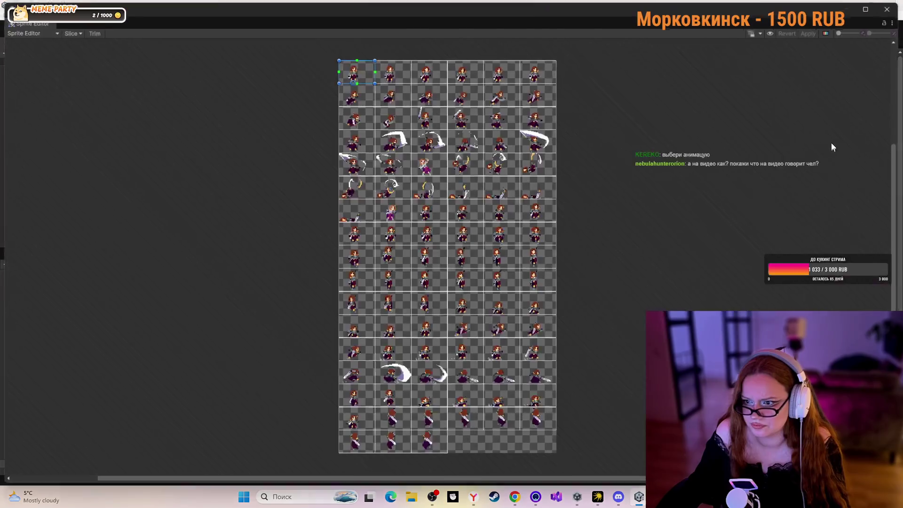
pyautogui.scroll(1, 423, 119)
pyautogui.scroll(1, 423, 118)
pyautogui.click(423, 112)
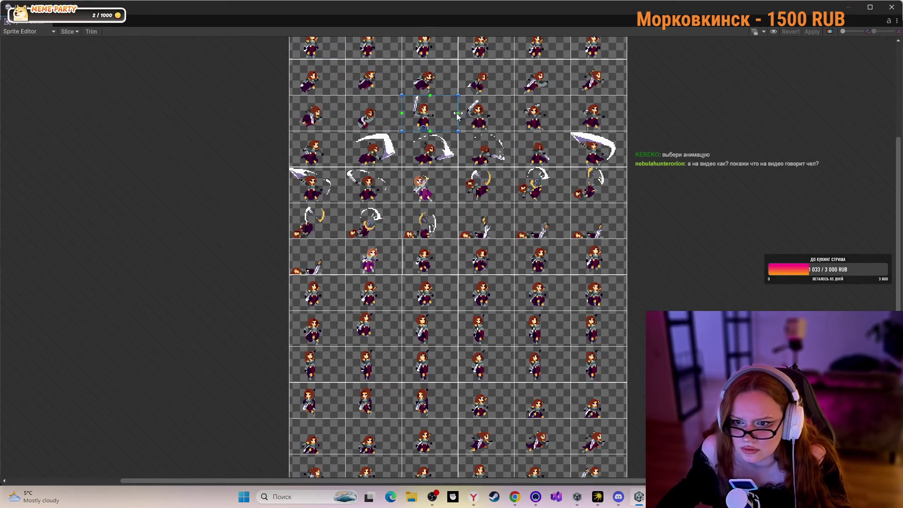
pyautogui.click(485, 118)
pyautogui.click(538, 118)
pyautogui.click(371, 147)
pyautogui.click(427, 148)
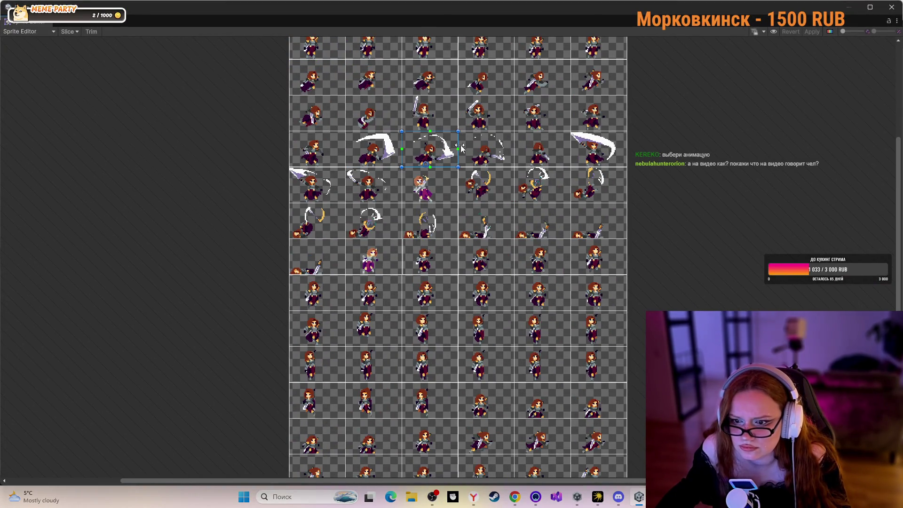
pyautogui.hotkey('alt', 'Tab')
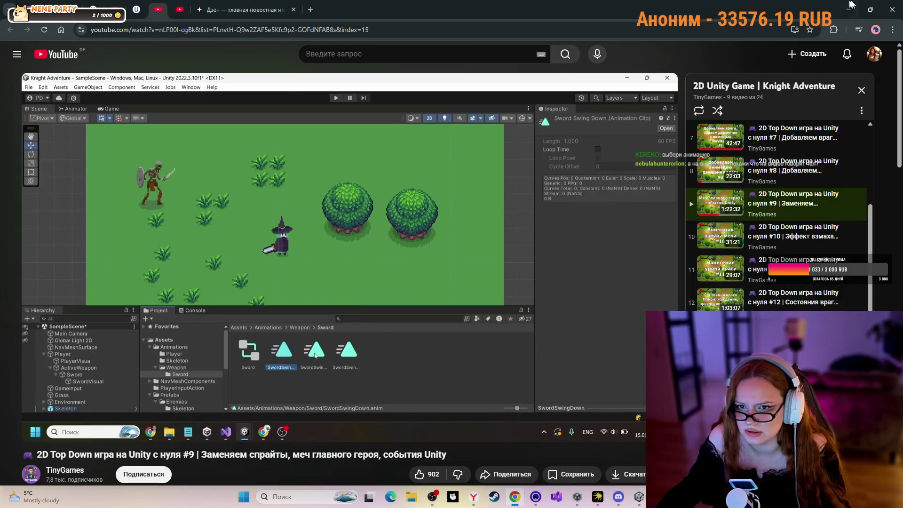
pyautogui.click(853, 8)
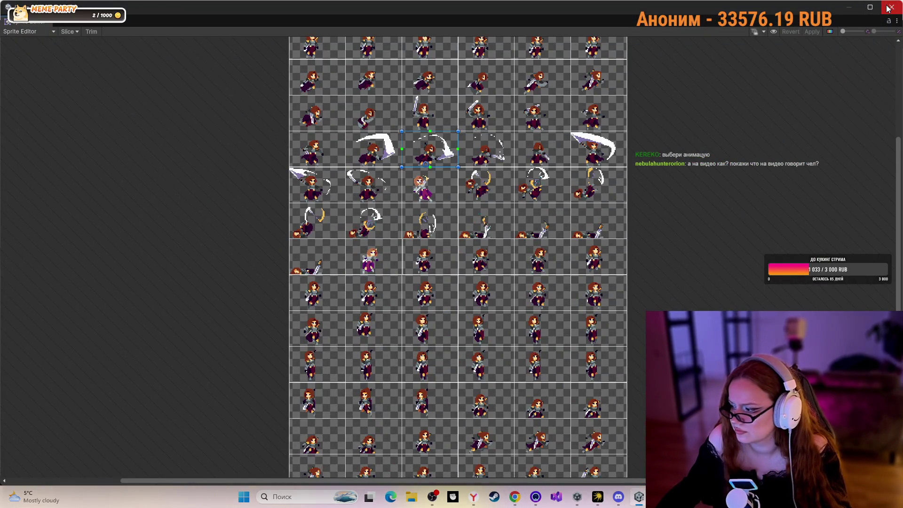
pyautogui.click(849, 8)
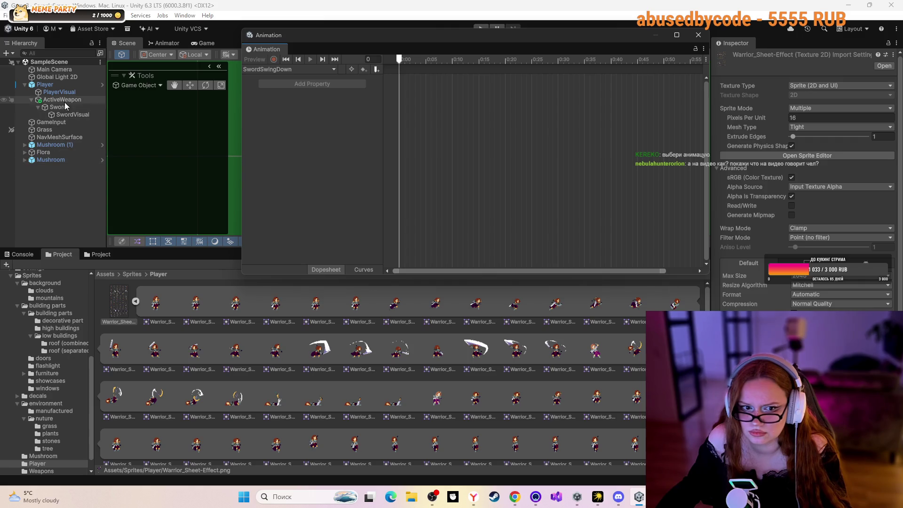
# - Browse to Assets/Animations/Weapons/Sword and briefly open the SwordSwingDown clip
pyautogui.click(111, 275)
pyautogui.doubleClick(185, 303)
pyautogui.click(197, 305)
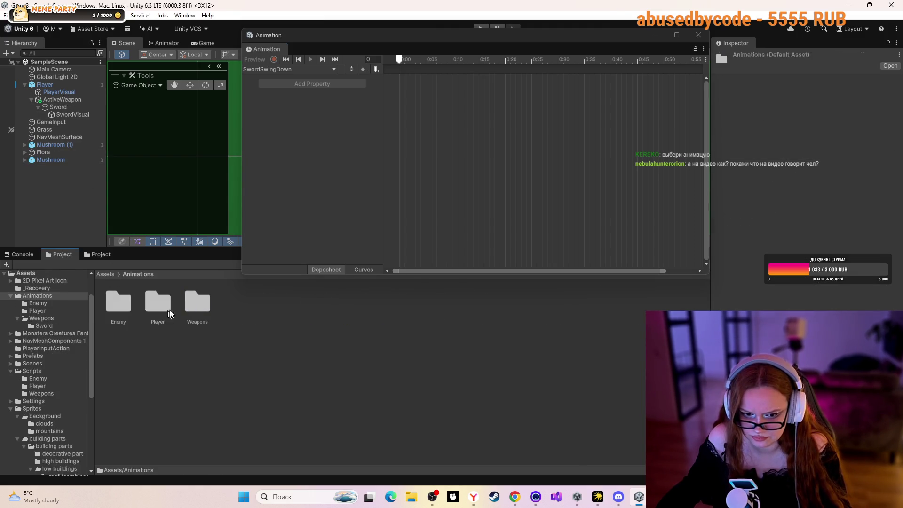
pyautogui.doubleClick(199, 304)
pyautogui.doubleClick(131, 303)
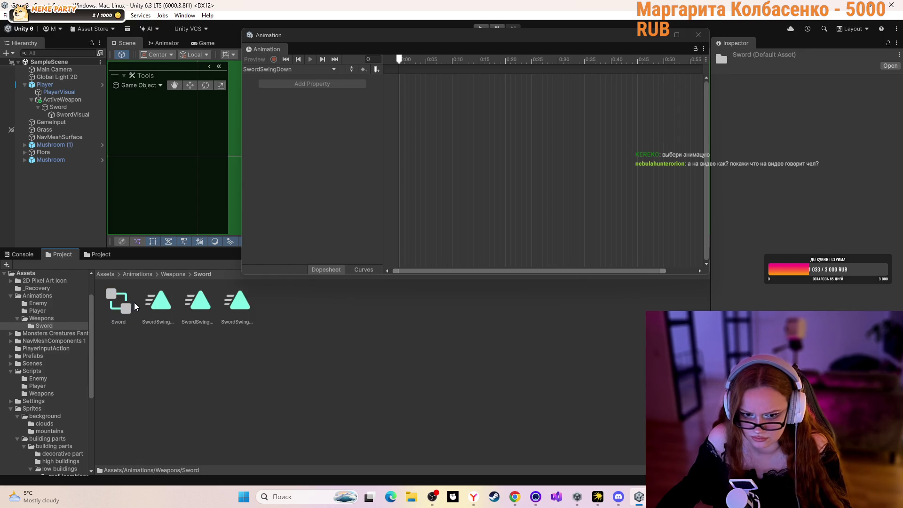
pyautogui.click(162, 304)
pyautogui.doubleClick(162, 301)
pyautogui.click(698, 35)
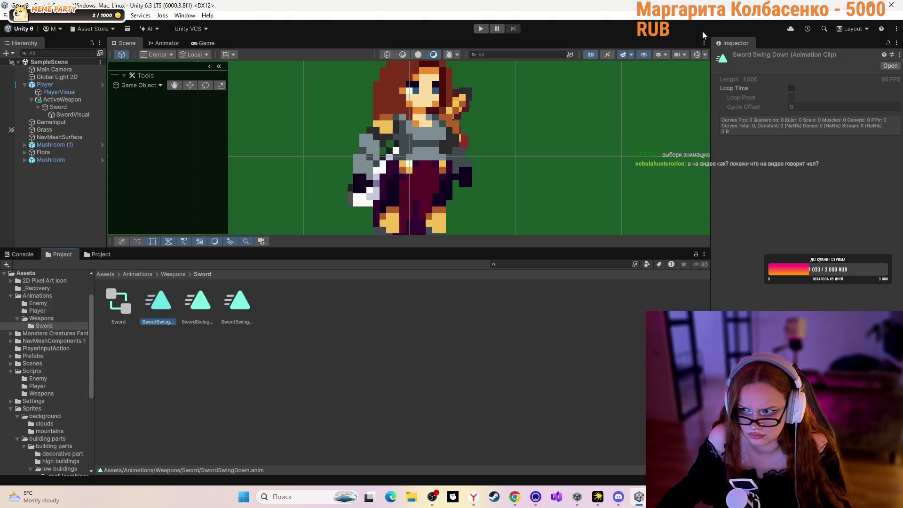
# - Open the Sword controller graph, select SwordSwingUp, and reopen Window > Animation > Animation
pyautogui.doubleClick(128, 294)
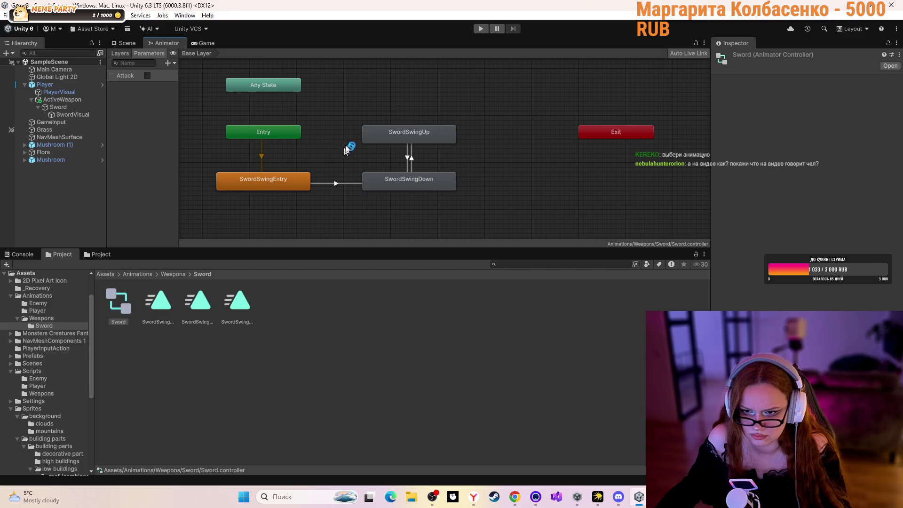
pyautogui.click(402, 124)
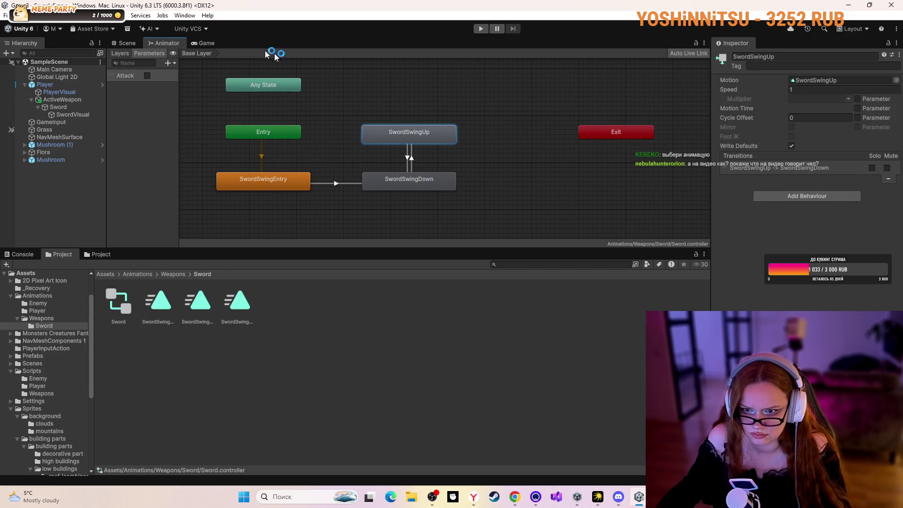
pyautogui.click(184, 15)
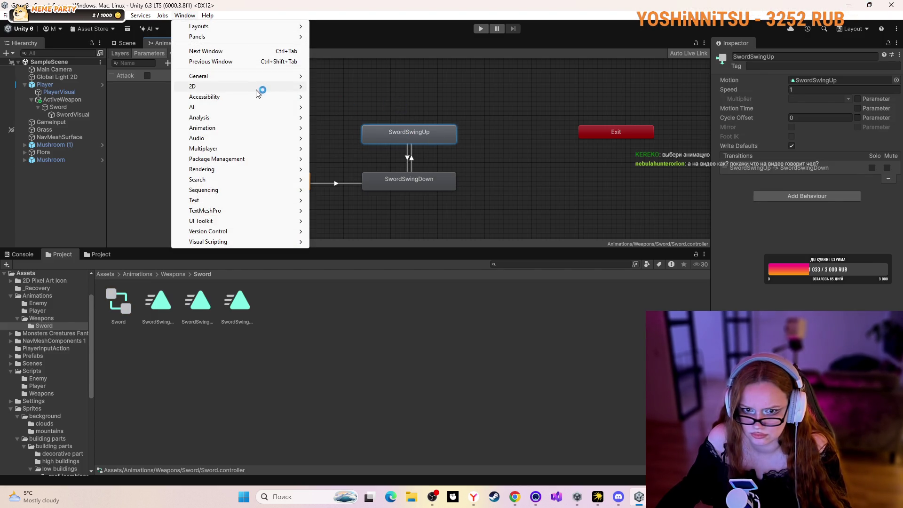
pyautogui.moveTo(267, 128)
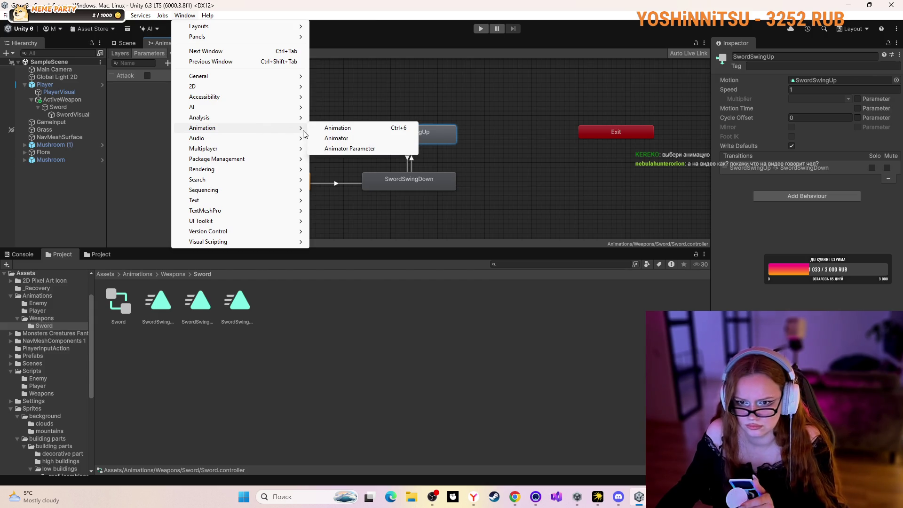
pyautogui.click(335, 128)
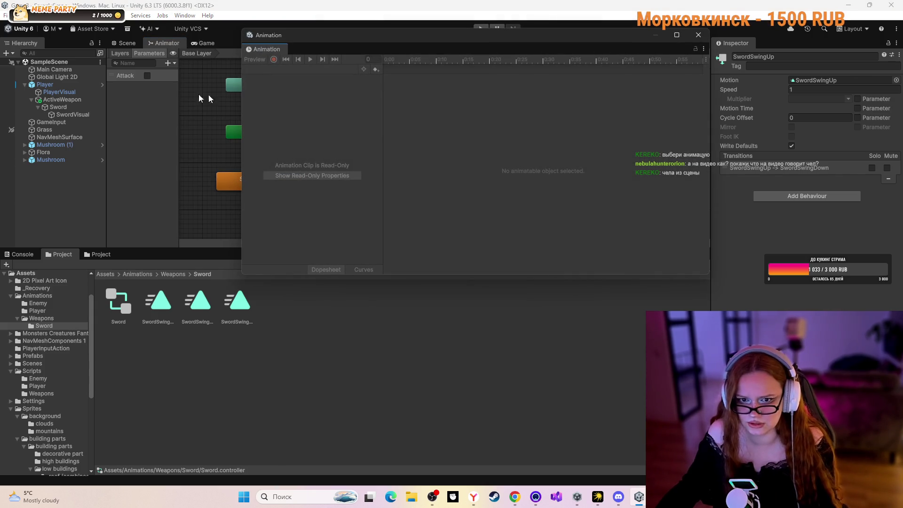
# - Select SwordVisual and open the Assets/Sprites/Player folder
pyautogui.click(65, 116)
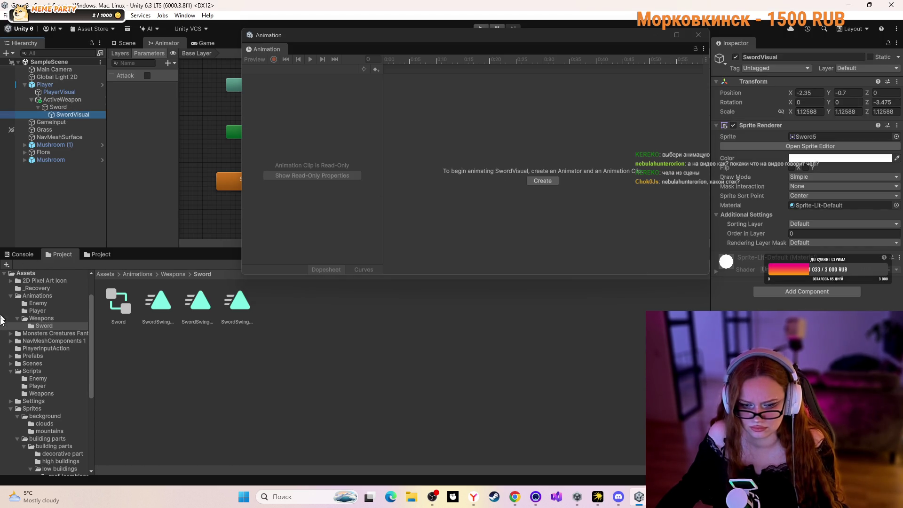
pyautogui.click(107, 274)
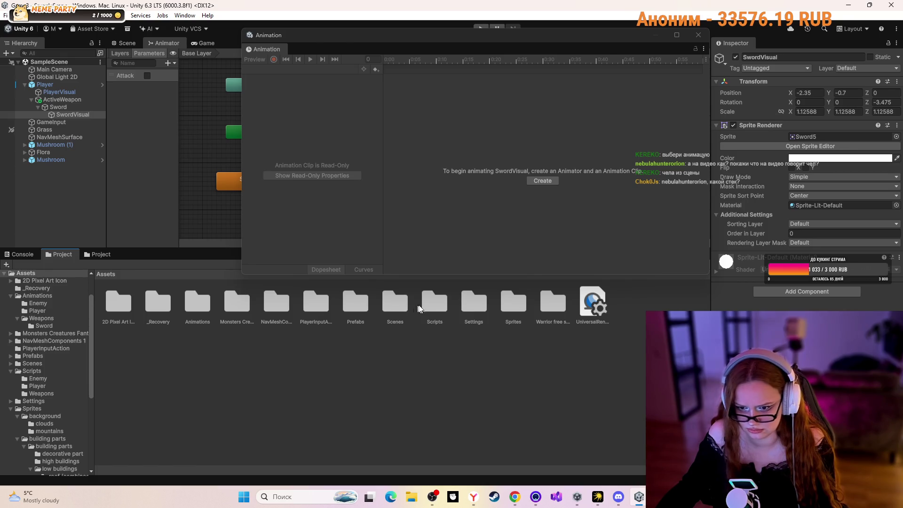
pyautogui.click(436, 304)
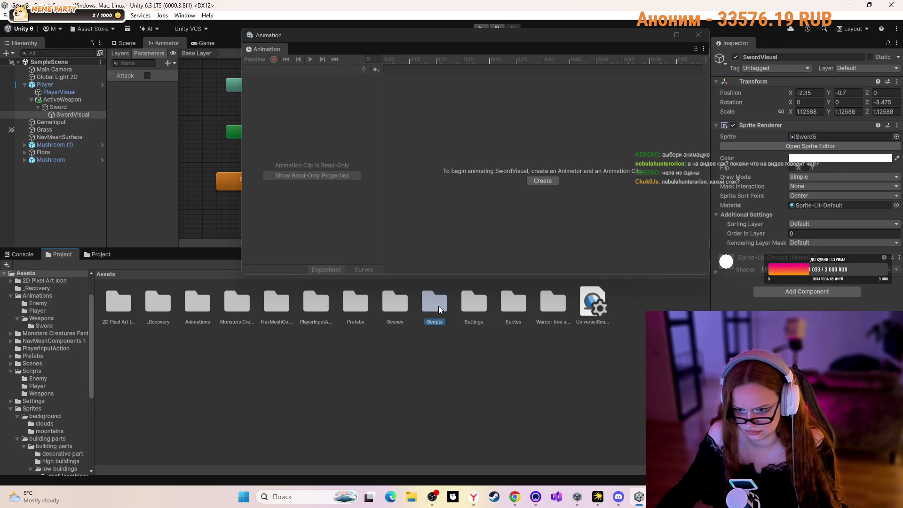
pyautogui.doubleClick(512, 305)
pyautogui.doubleClick(314, 305)
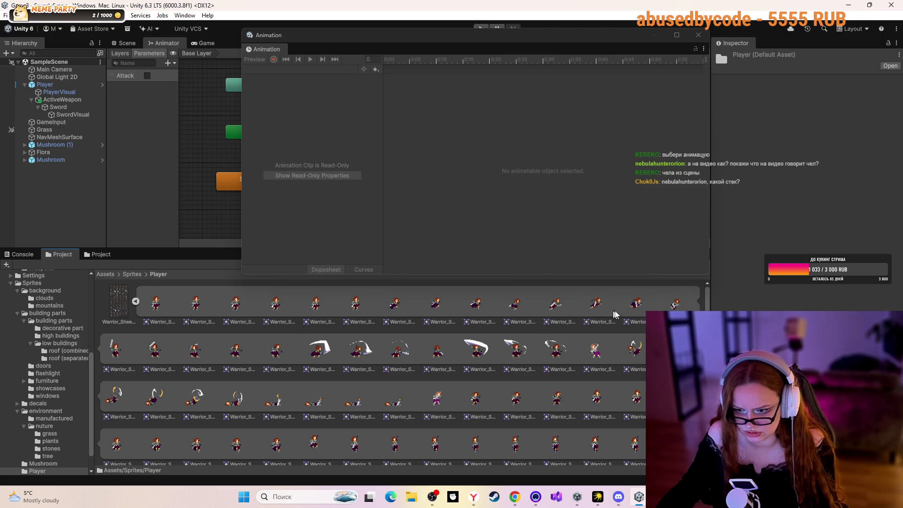
# - Multi-select the row-two sword swing frames in the Player sprite sheet
pyautogui.keyDown('ctrl'); pyautogui.click(680, 305); pyautogui.keyUp('ctrl')
pyautogui.keyDown('ctrl'); pyautogui.click(124, 359); pyautogui.keyUp('ctrl')
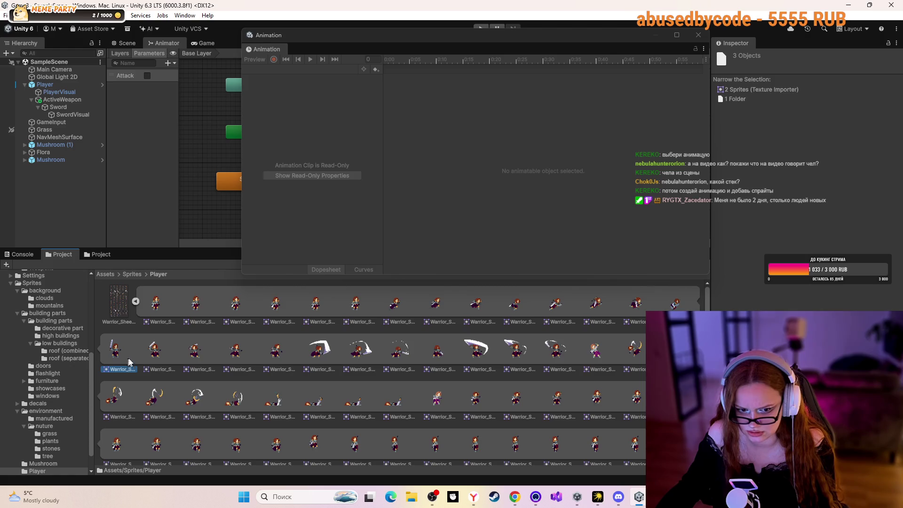
pyautogui.keyDown('ctrl'); pyautogui.click(156, 355); pyautogui.keyUp('ctrl')
pyautogui.keyDown('ctrl'); pyautogui.click(195, 354); pyautogui.keyUp('ctrl')
pyautogui.keyDown('ctrl'); pyautogui.click(236, 352); pyautogui.keyUp('ctrl')
pyautogui.keyDown('ctrl'); pyautogui.click(276, 352); pyautogui.keyUp('ctrl')
pyautogui.keyDown('ctrl'); pyautogui.click(317, 350); pyautogui.keyUp('ctrl')
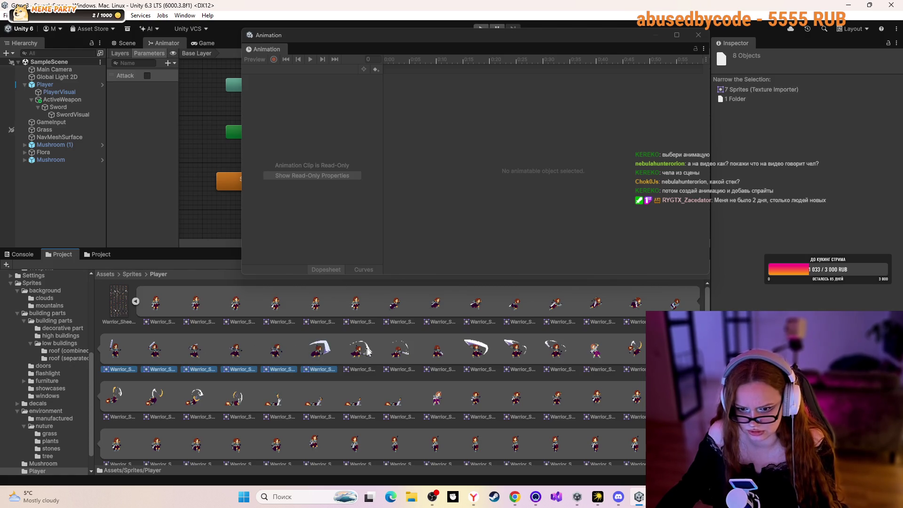
pyautogui.keyDown('ctrl'); pyautogui.click(357, 350); pyautogui.keyUp('ctrl')
pyautogui.keyDown('ctrl'); pyautogui.click(409, 351); pyautogui.keyUp('ctrl')
pyautogui.keyDown('ctrl'); pyautogui.click(434, 351); pyautogui.keyUp('ctrl')
pyautogui.keyDown('ctrl'); pyautogui.click(486, 350); pyautogui.keyUp('ctrl')
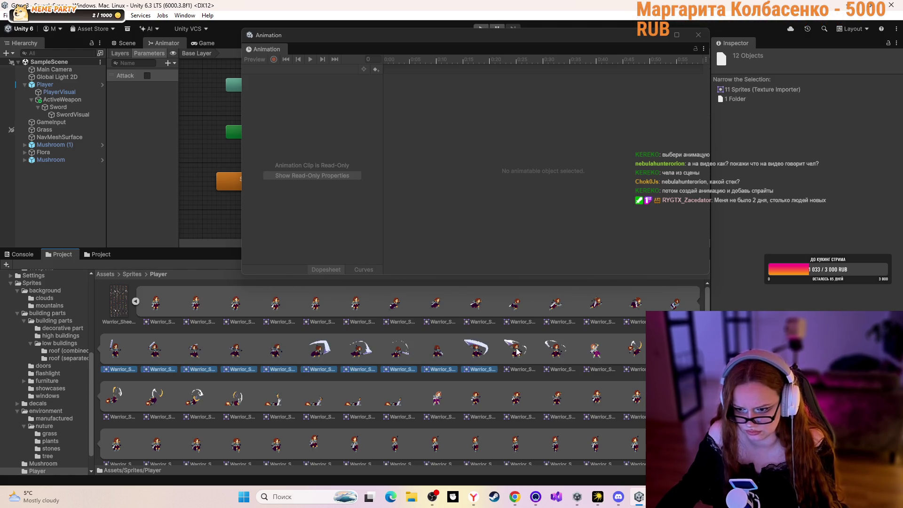
pyautogui.keyDown('ctrl'); pyautogui.click(476, 350); pyautogui.keyUp('ctrl')
# - Try dropping the frames into the read-only clip, then select the SwordSwingDown state
pyautogui.moveTo(437, 350)
pyautogui.mouseDown()
pyautogui.moveTo(437, 68)
pyautogui.moveTo(451, 82)
pyautogui.mouseUp()
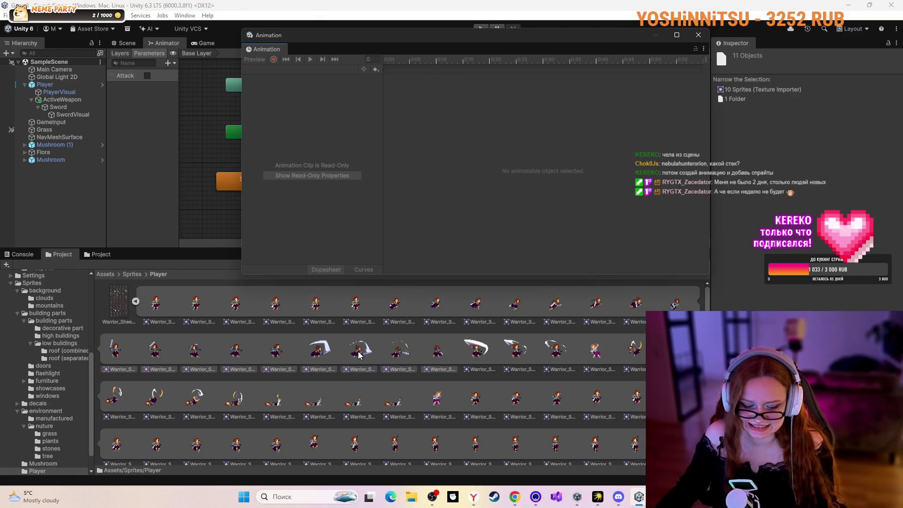
pyautogui.moveTo(400, 352)
pyautogui.mouseDown()
pyautogui.moveTo(412, 265)
pyautogui.moveTo(385, 80)
pyautogui.mouseUp()
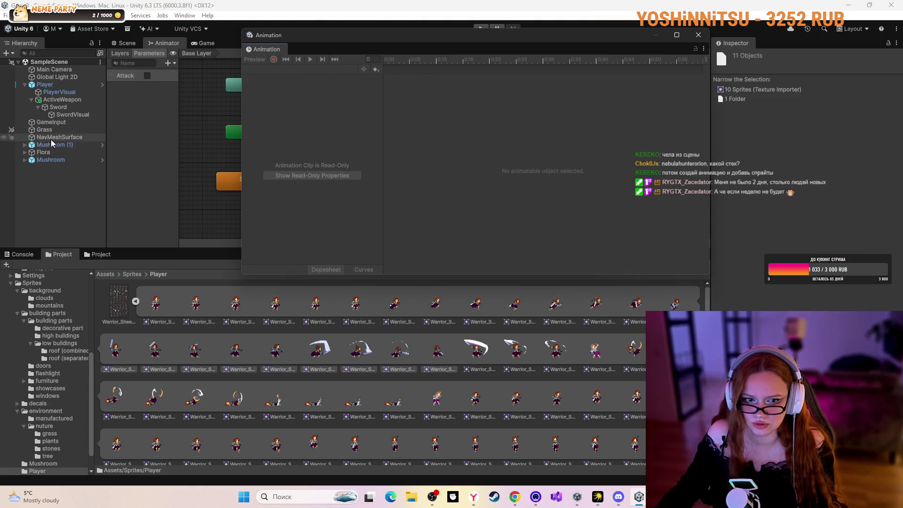
pyautogui.click(227, 170)
pyautogui.moveTo(272, 35)
pyautogui.mouseDown()
pyautogui.moveTo(580, 81)
pyautogui.moveTo(419, 66)
pyautogui.mouseUp()
pyautogui.click(411, 177)
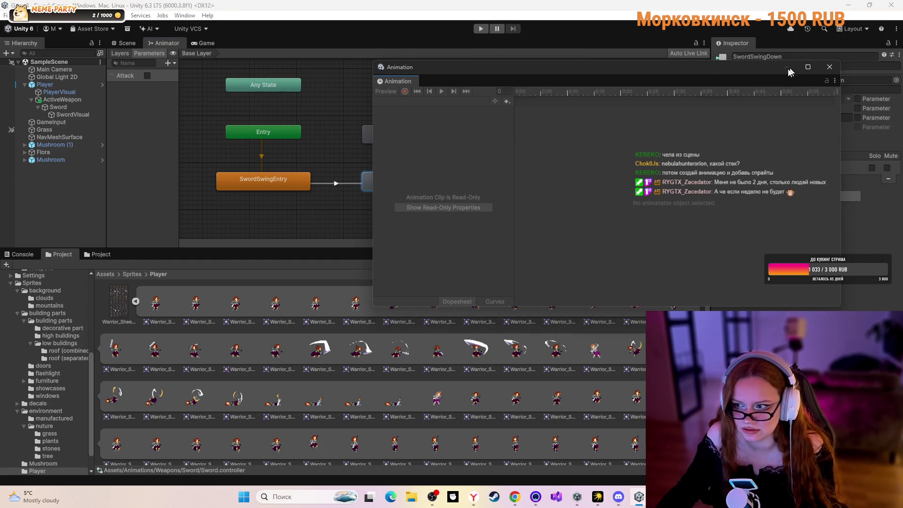
# - Reopen the Animation window and select Sword, GameInput, then SwordVisual in the Hierarchy
pyautogui.click(829, 67)
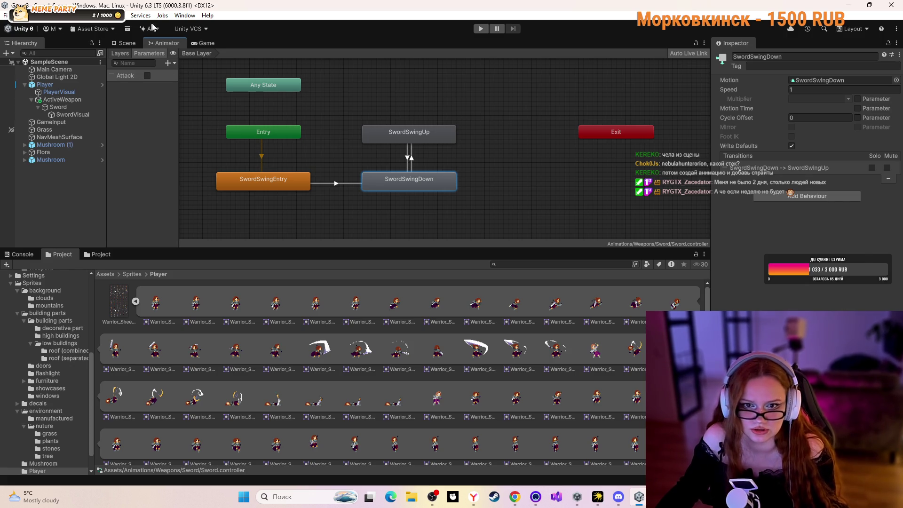
pyautogui.click(184, 15)
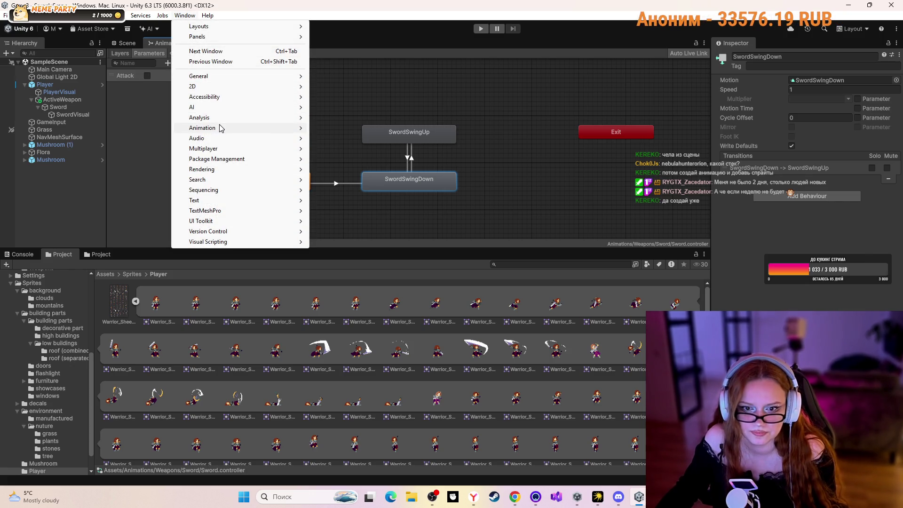
pyautogui.moveTo(222, 128)
pyautogui.click(324, 129)
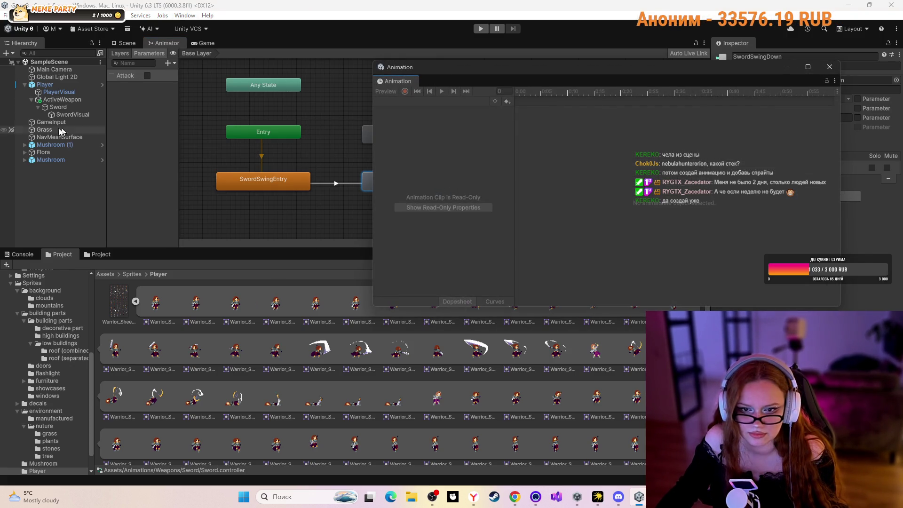
pyautogui.click(52, 144)
pyautogui.click(60, 107)
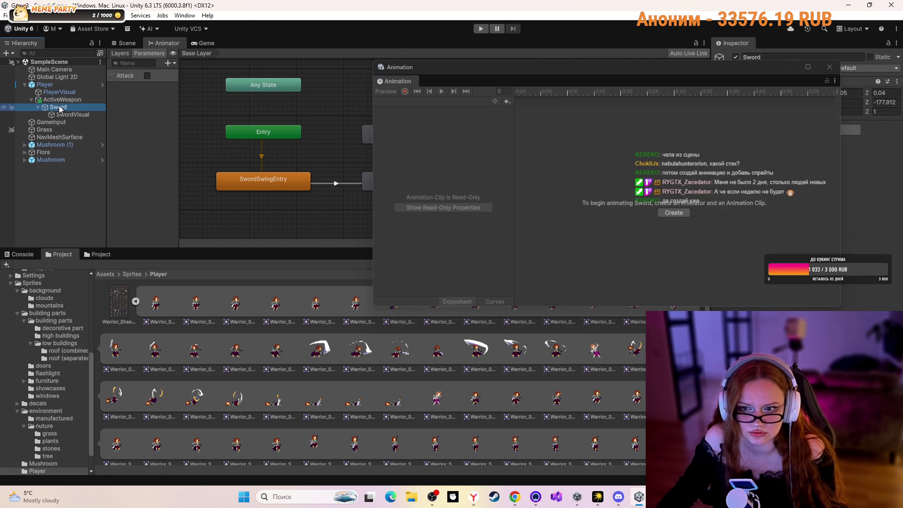
pyautogui.click(51, 123)
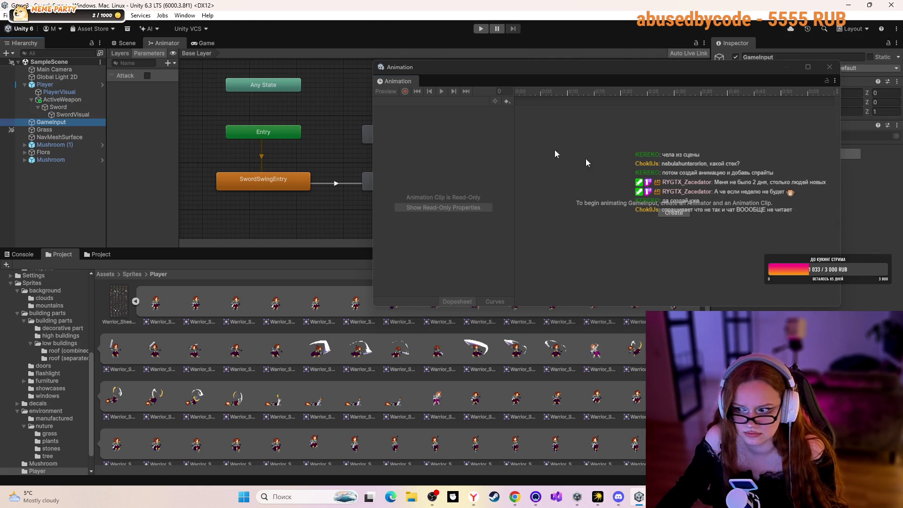
pyautogui.click(66, 114)
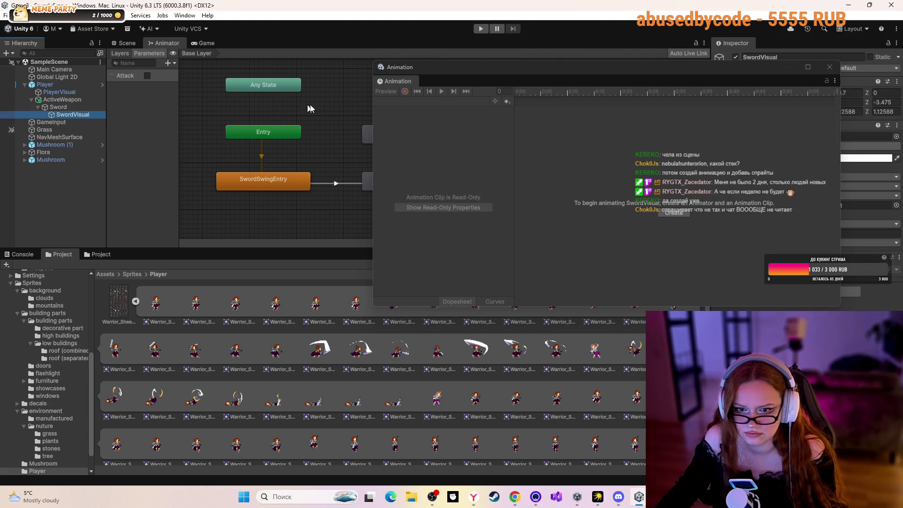
# - Close the Animation window and bring up the SwordSwingUp state's context menu
pyautogui.click(829, 68)
pyautogui.click(376, 131)
pyautogui.rightClick(376, 131)
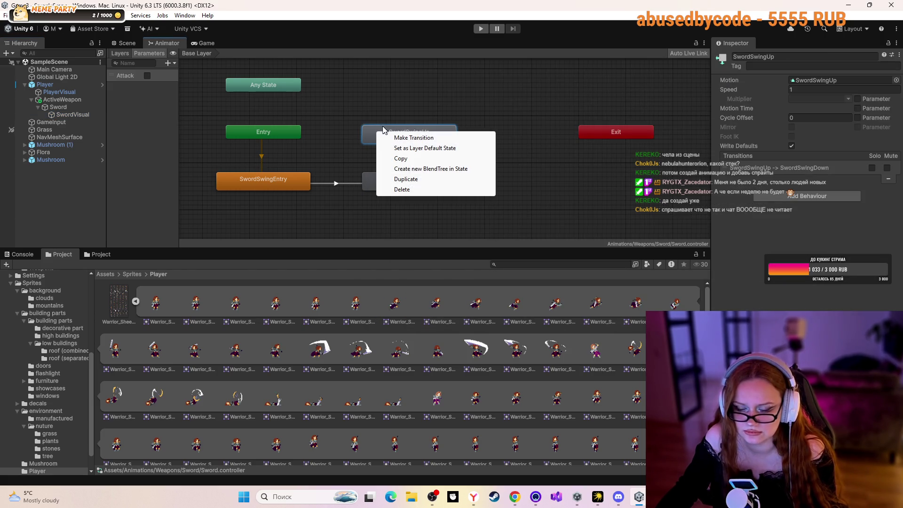
# - Open a sword swing clip in the Animation window and shift the window up
pyautogui.click(377, 126)
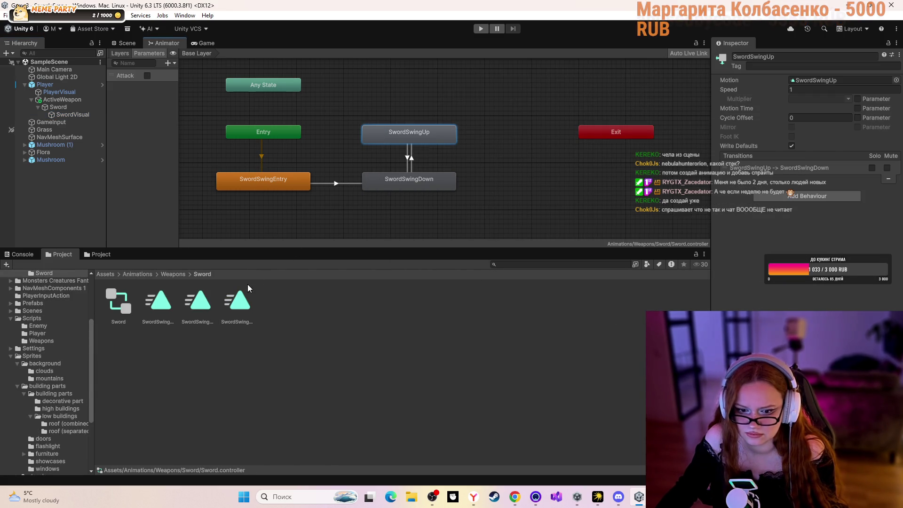
pyautogui.doubleClick(240, 297)
pyautogui.click(158, 305)
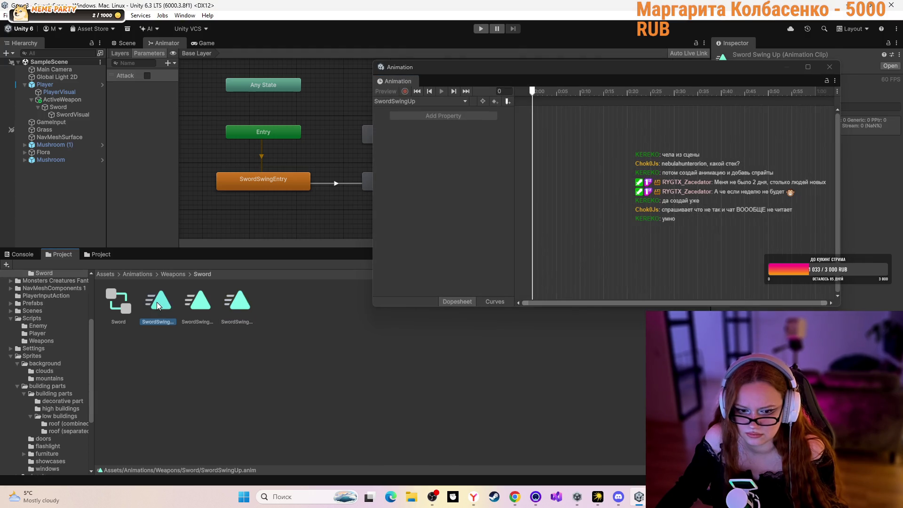
pyautogui.moveTo(816, 63); pyautogui.dragTo(781, 55)
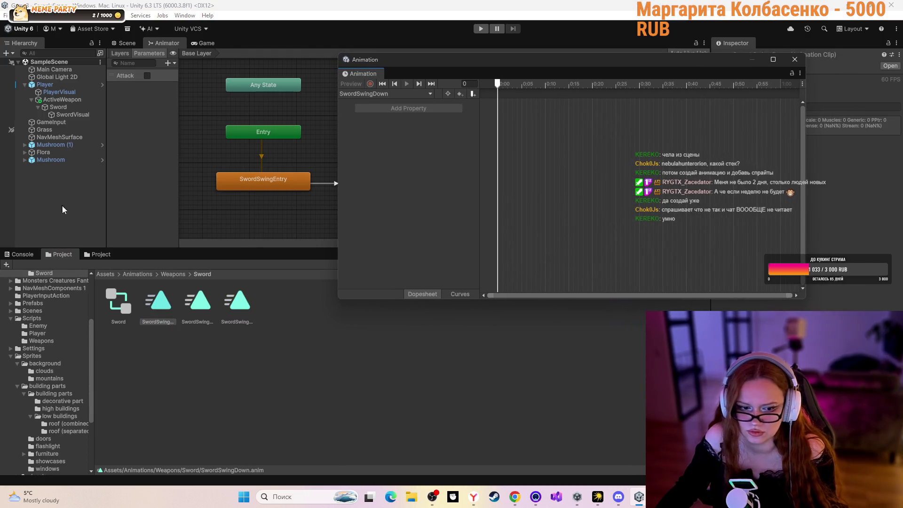
# - Browse to Assets/Sprites/Player and move the Animation window further up
pyautogui.click(106, 273)
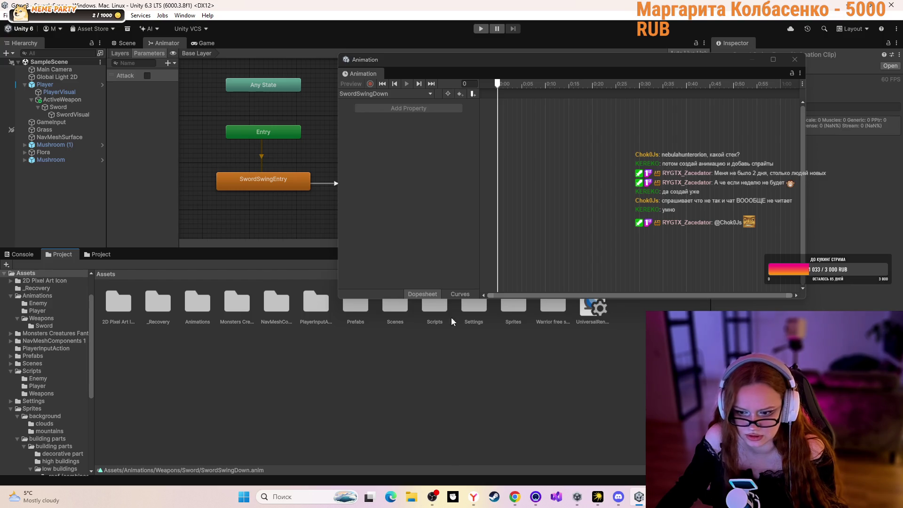
pyautogui.doubleClick(514, 314)
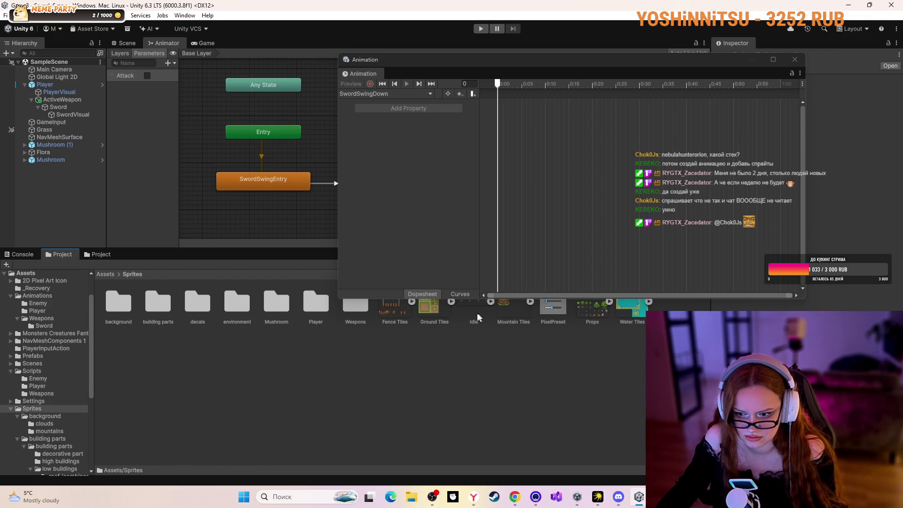
pyautogui.doubleClick(303, 309)
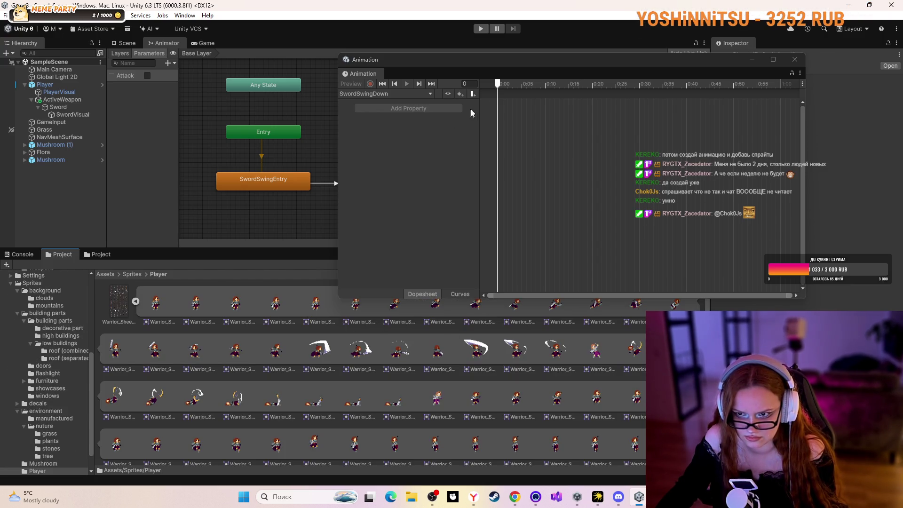
pyautogui.moveTo(492, 57); pyautogui.dragTo(468, 24)
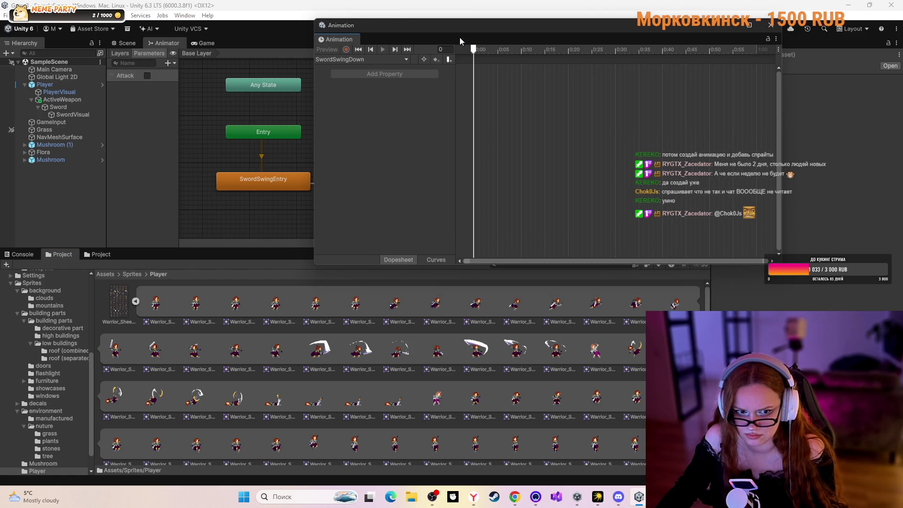
# - Select SwordVisual, close the Animation window, and add an Animator component by search
pyautogui.click(56, 108)
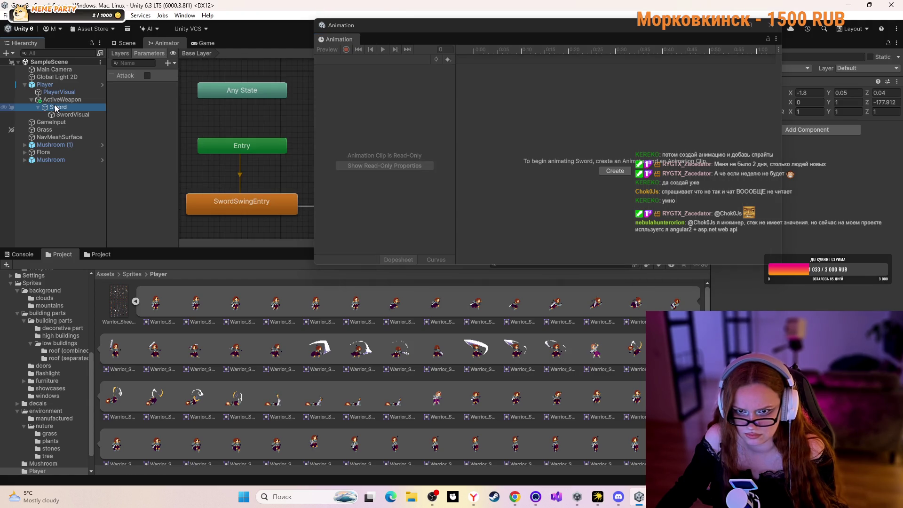
pyautogui.click(71, 115)
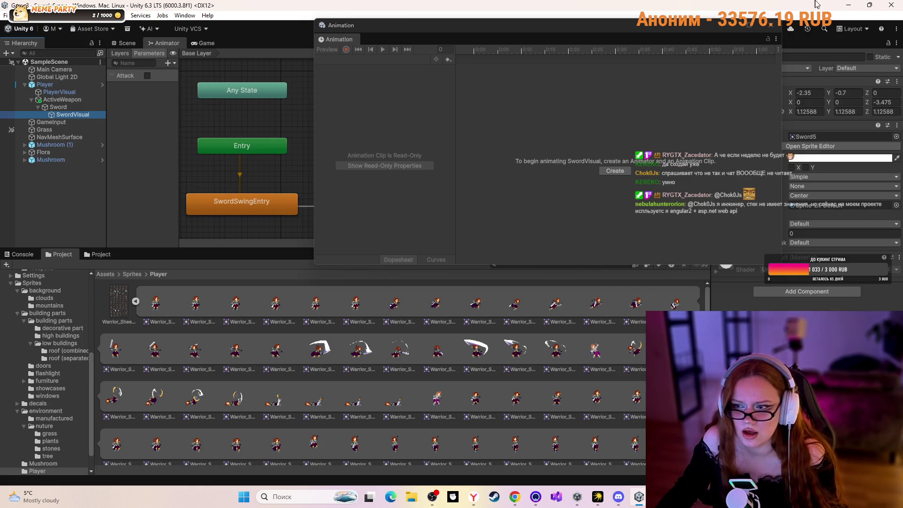
pyautogui.click(770, 25)
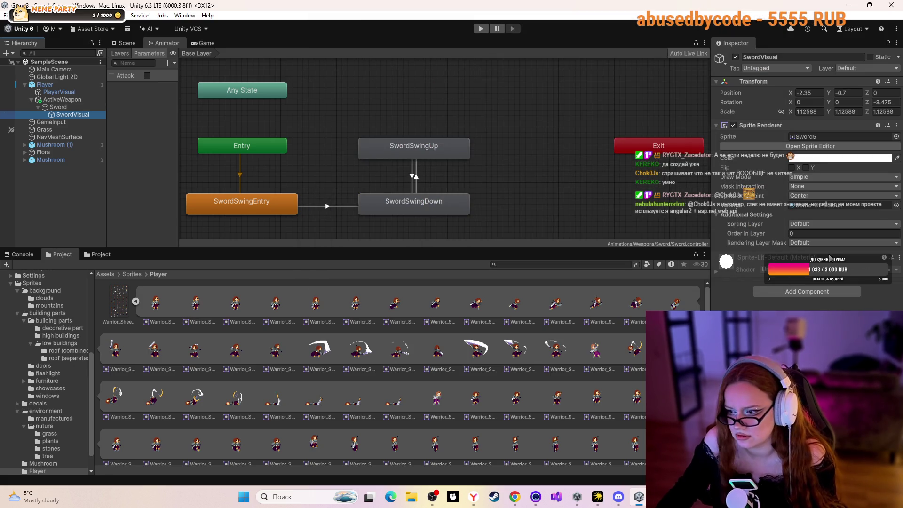
pyautogui.click(824, 291)
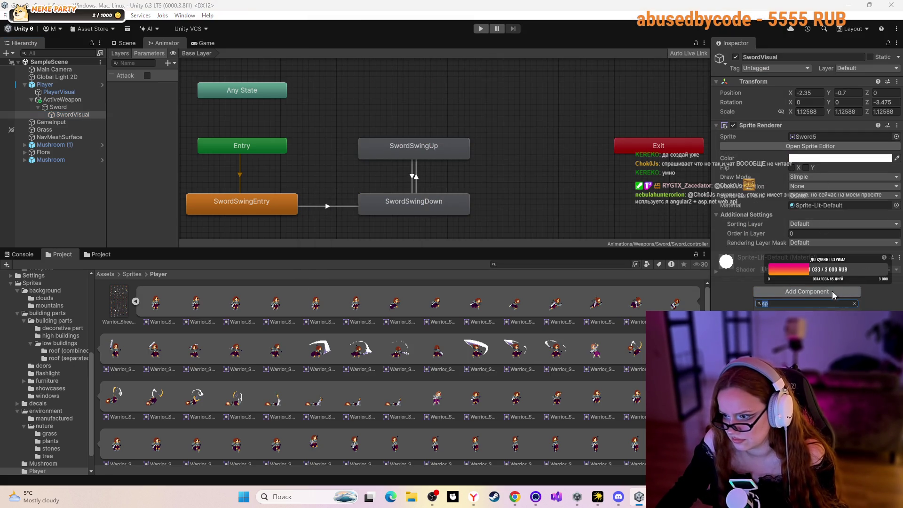
pyautogui.write('sp')
pyautogui.write('т')
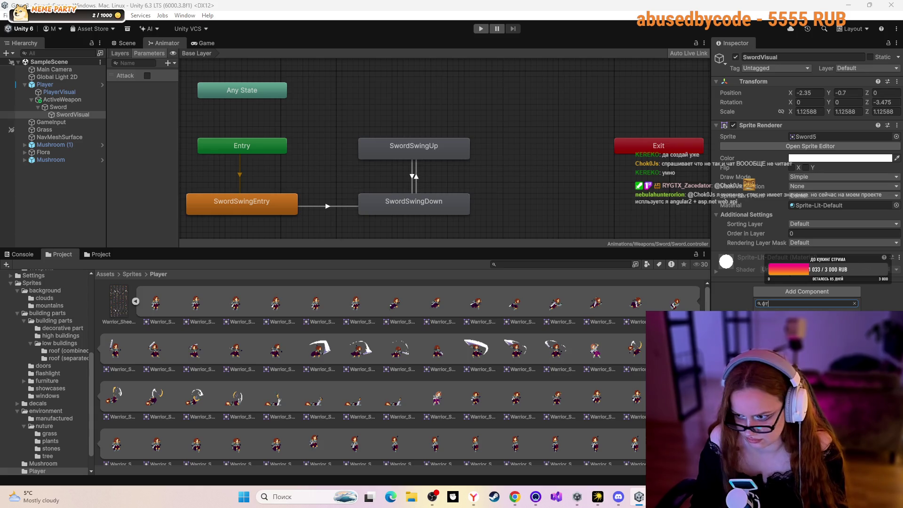
pyautogui.write('ani')
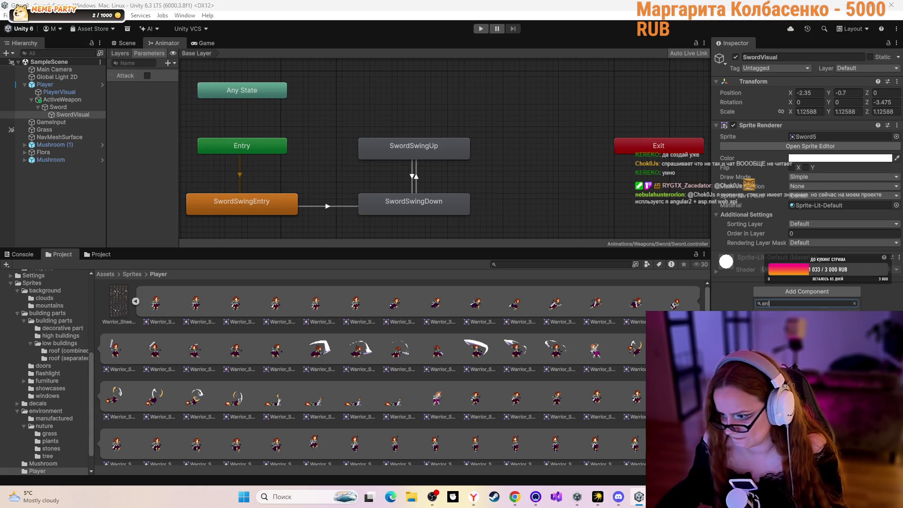
pyautogui.press('Return')
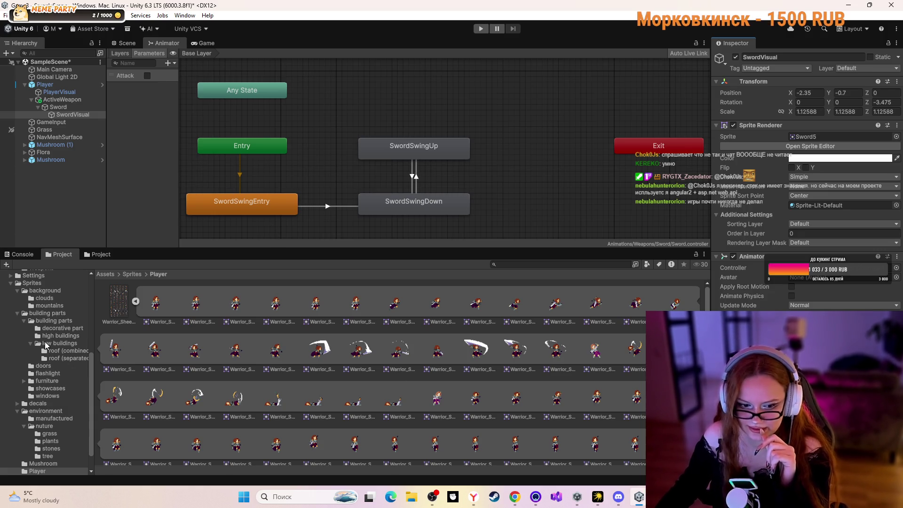
# - Collapse the Project folders, including Animations, and select PlayerVisual to show the Player controller
pyautogui.scroll(3, 45, 345)
pyautogui.scroll(5, 6, 335)
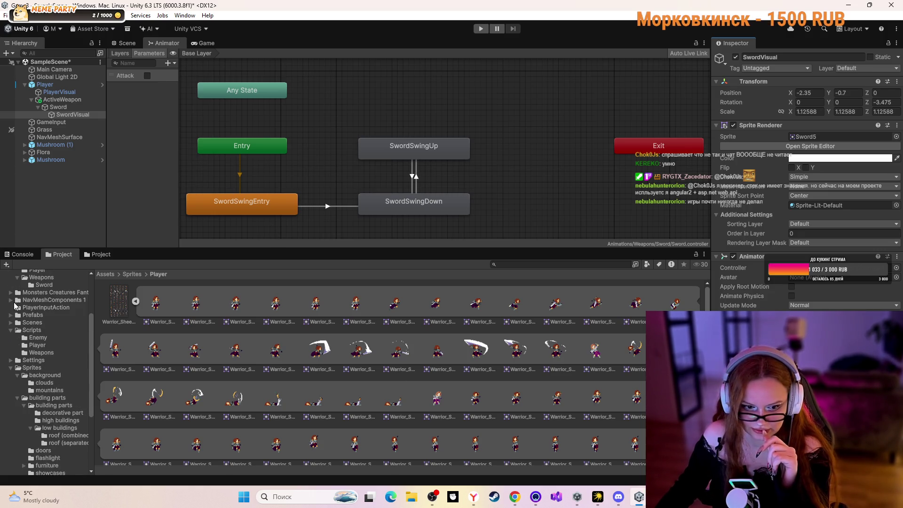
pyautogui.click(10, 310)
pyautogui.scroll(-10, 17, 408)
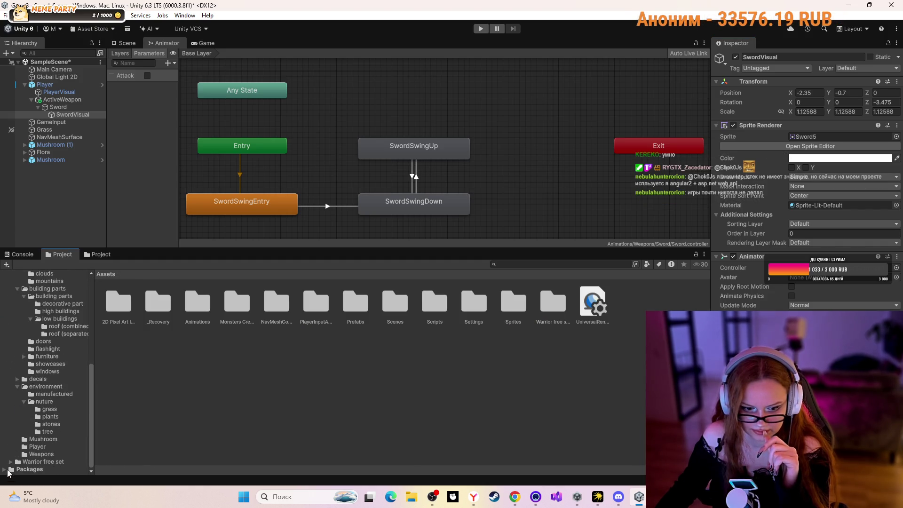
pyautogui.scroll(3, 14, 380)
pyautogui.click(17, 318)
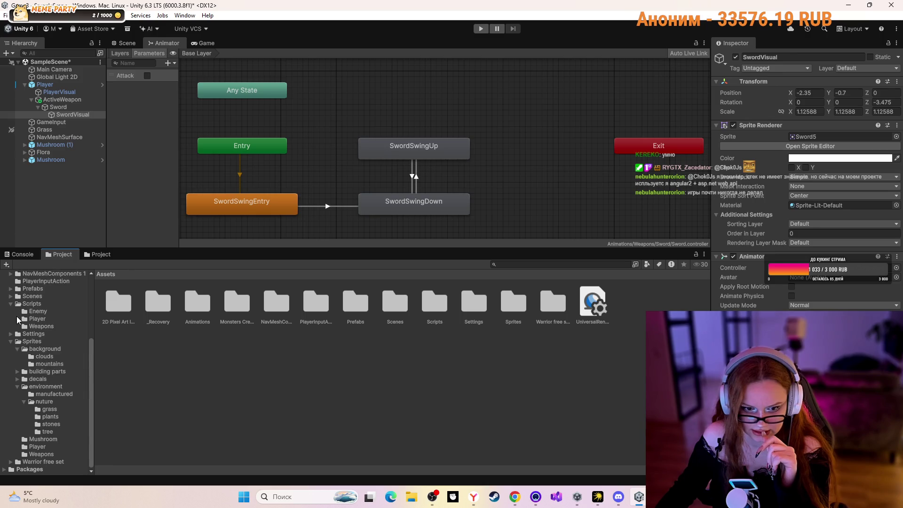
pyautogui.click(12, 342)
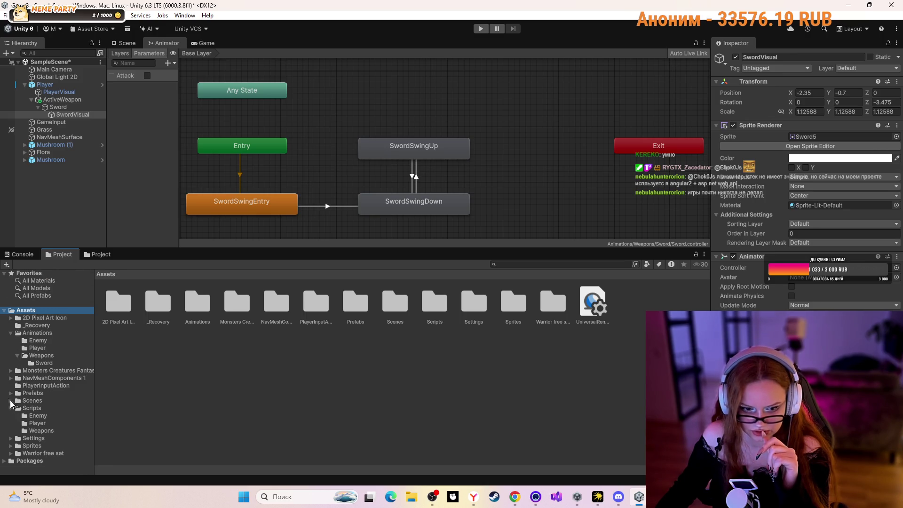
pyautogui.click(11, 408)
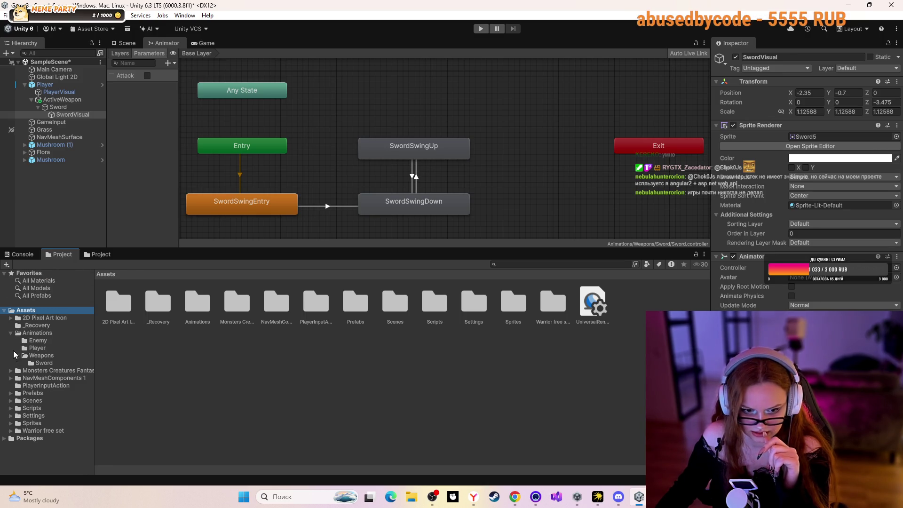
pyautogui.click(11, 332)
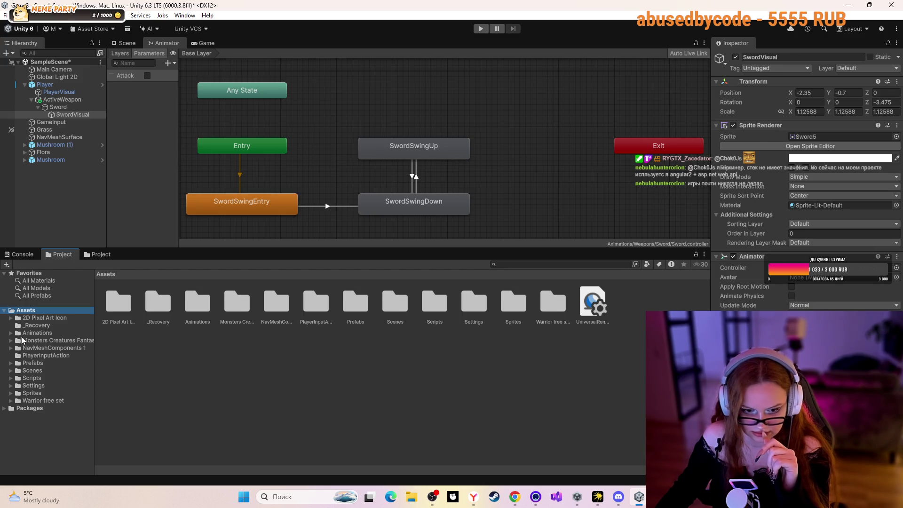
pyautogui.click(76, 93)
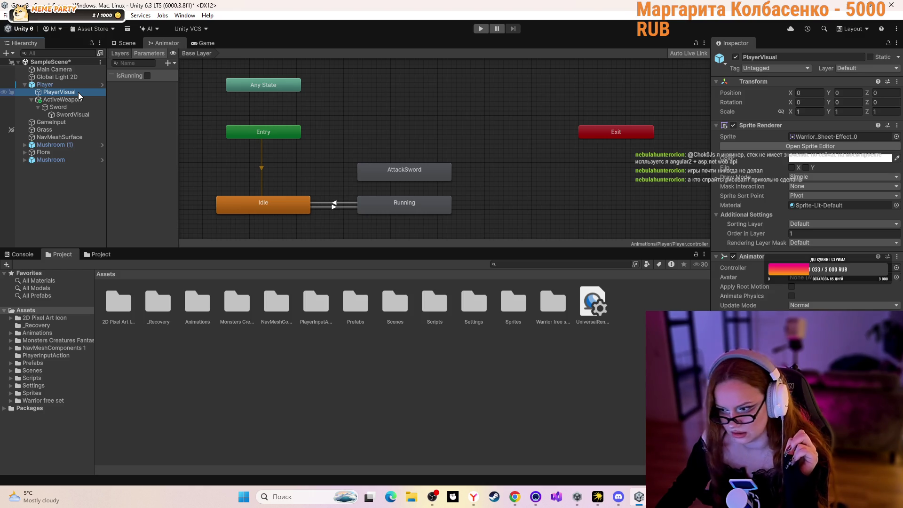
# - Assign the Sword controller from Animations/Weapons/Sword to SwordVisual's Animator and save the scene
pyautogui.click(68, 115)
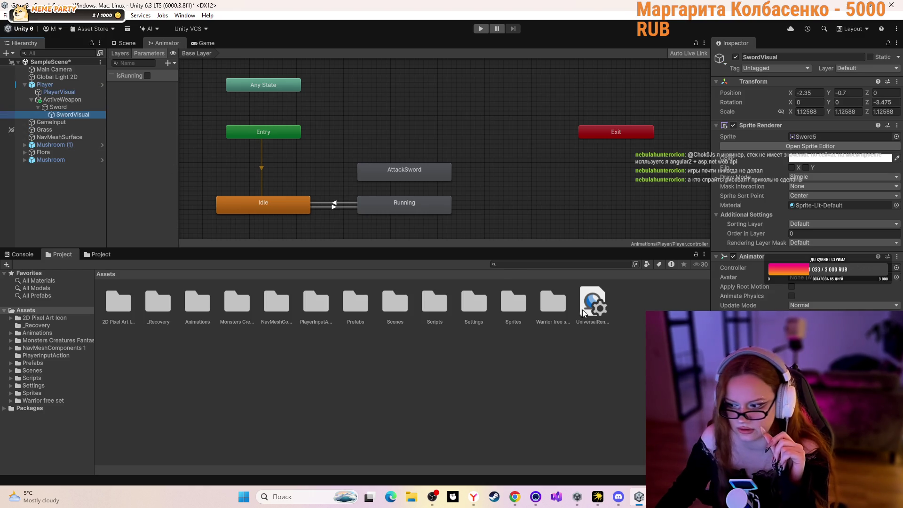
pyautogui.doubleClick(188, 307)
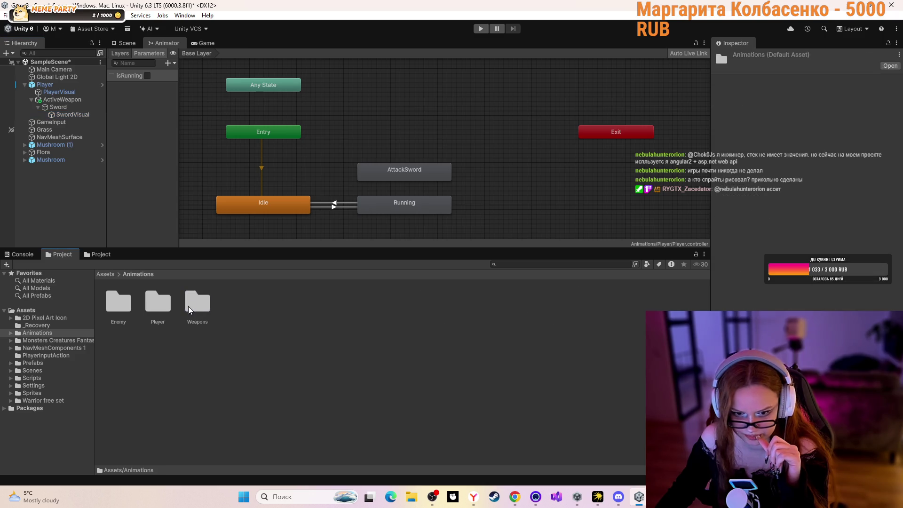
pyautogui.click(78, 112)
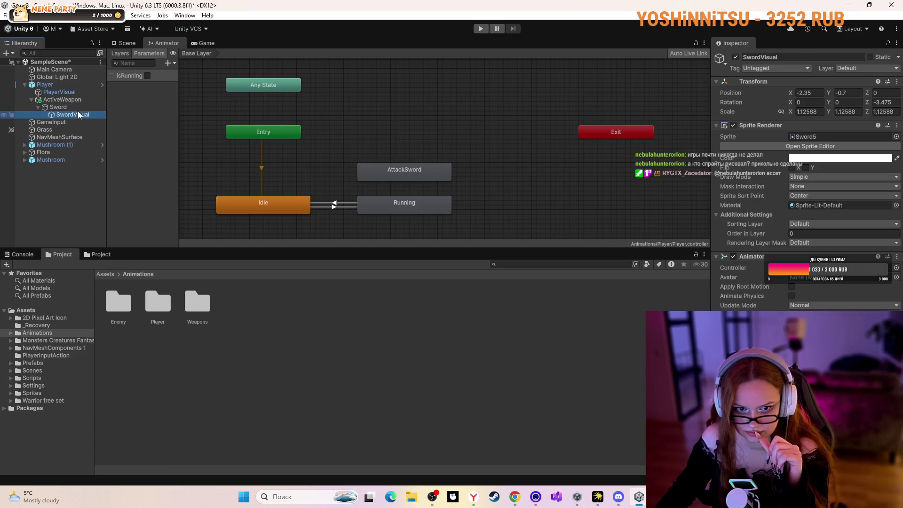
pyautogui.click(564, 124)
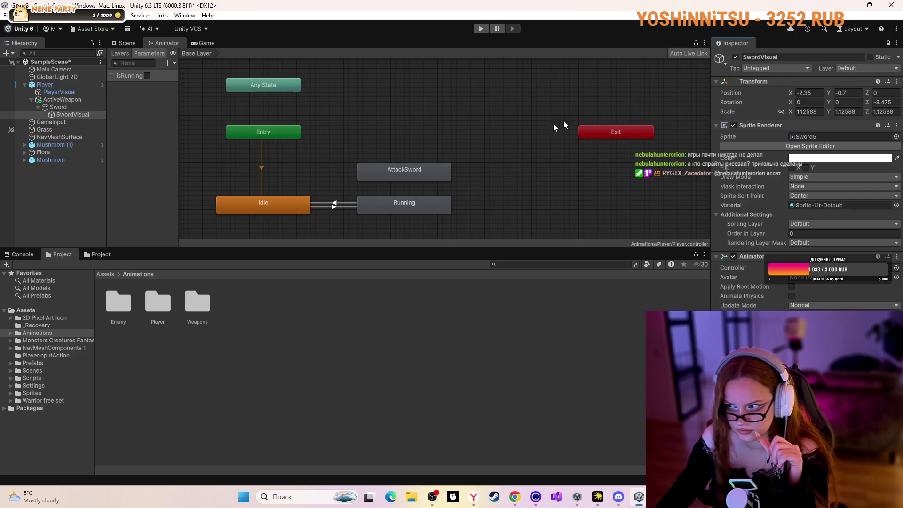
pyautogui.doubleClick(199, 301)
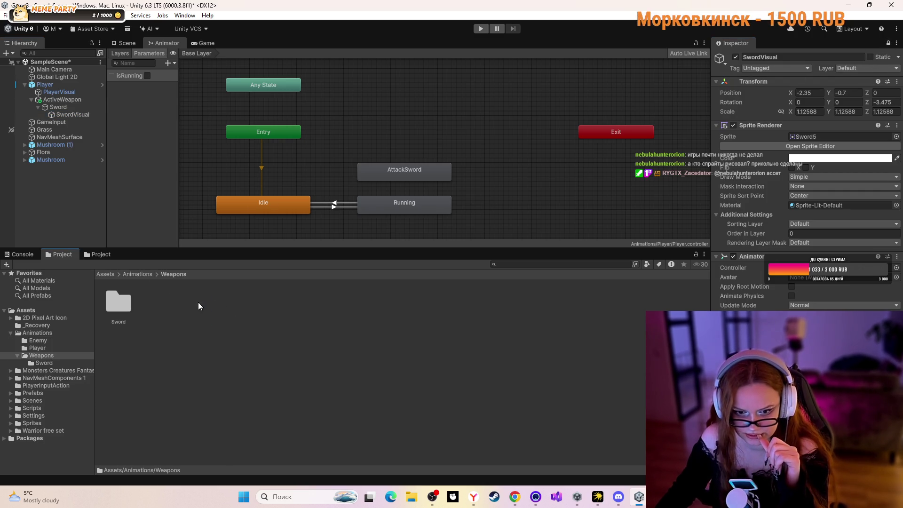
pyautogui.doubleClick(114, 305)
pyautogui.moveTo(117, 302)
pyautogui.mouseDown()
pyautogui.moveTo(470, 282)
pyautogui.moveTo(850, 278)
pyautogui.mouseUp()
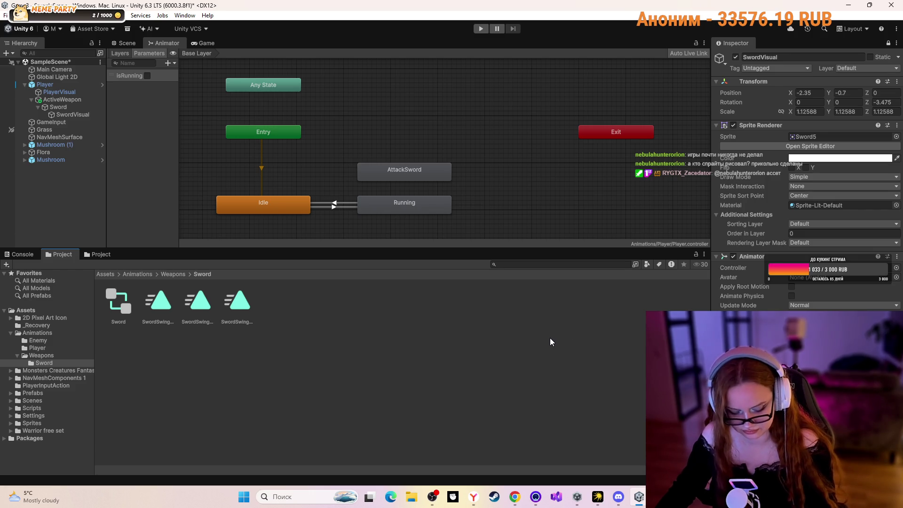
pyautogui.hotkey('ctrl', 's')
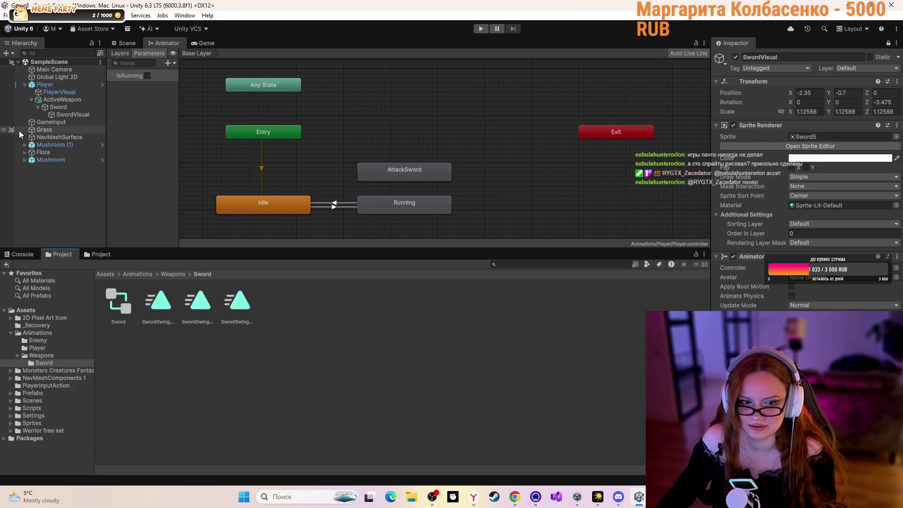
# - Open the Animation window on SwordVisual and choose SwordSwingUp from its clip list
pyautogui.click(45, 110)
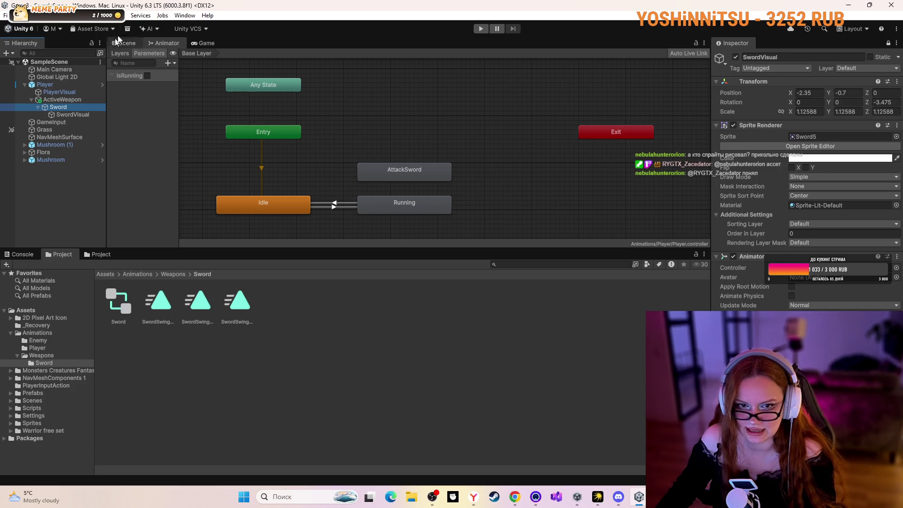
pyautogui.click(184, 15)
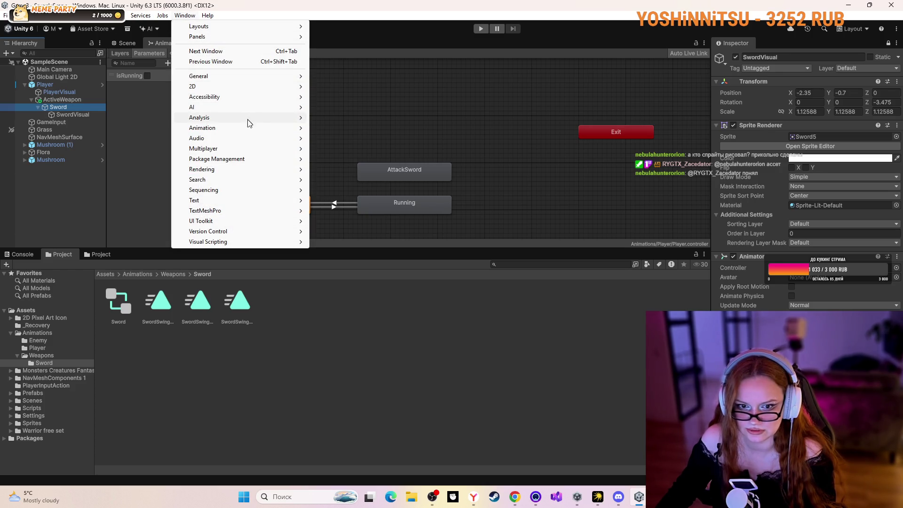
pyautogui.moveTo(248, 125)
pyautogui.click(331, 128)
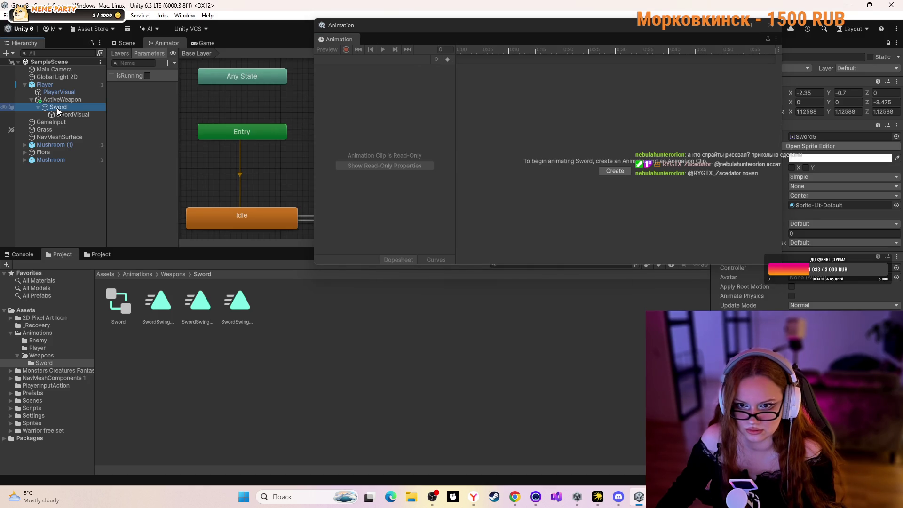
pyautogui.click(72, 115)
pyautogui.click(71, 115)
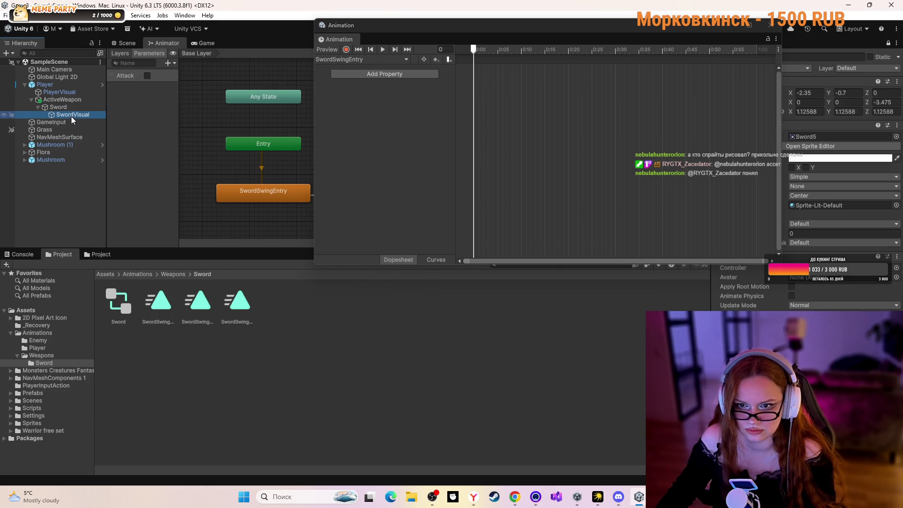
pyautogui.click(406, 60)
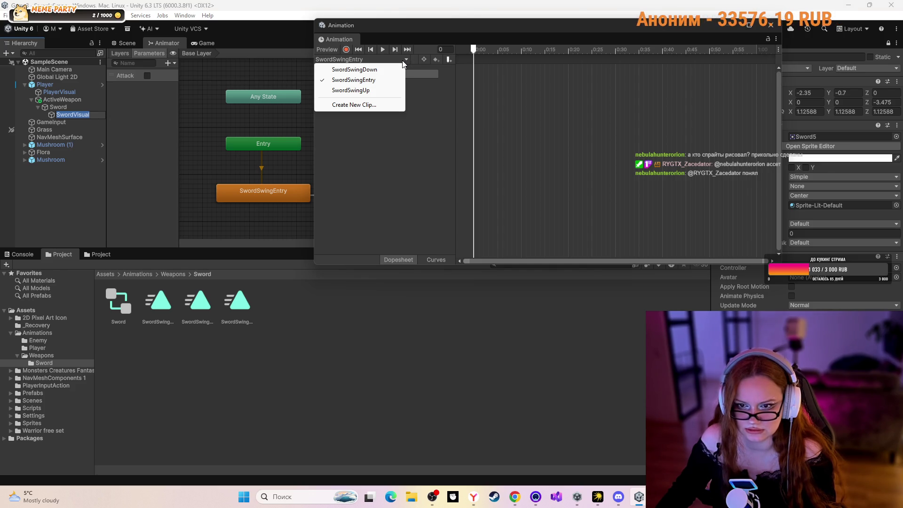
pyautogui.click(356, 90)
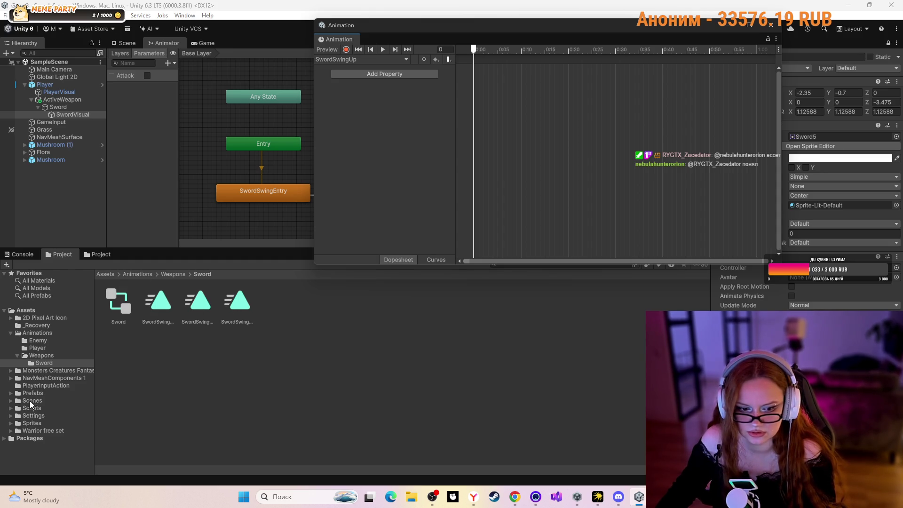
# - Open the Sprites/Player folder in the Project window
pyautogui.click(36, 423)
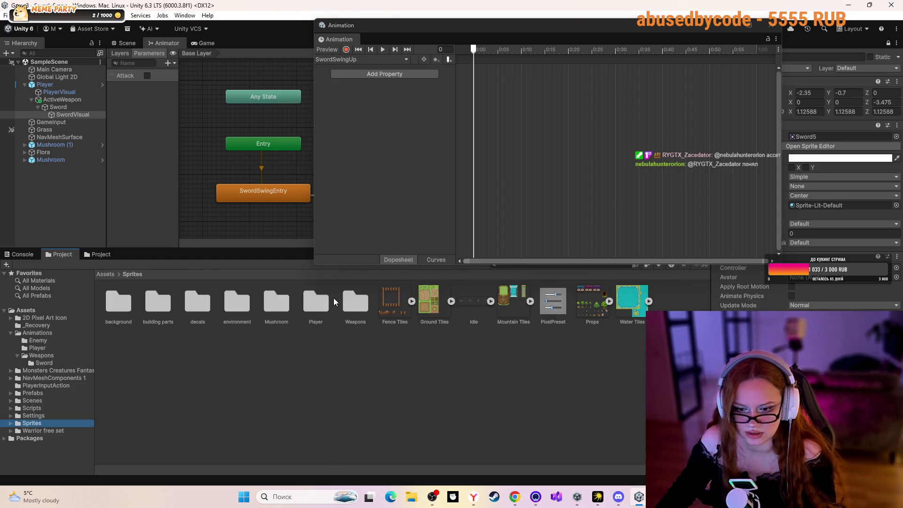
pyautogui.click(351, 298)
pyautogui.doubleClick(304, 300)
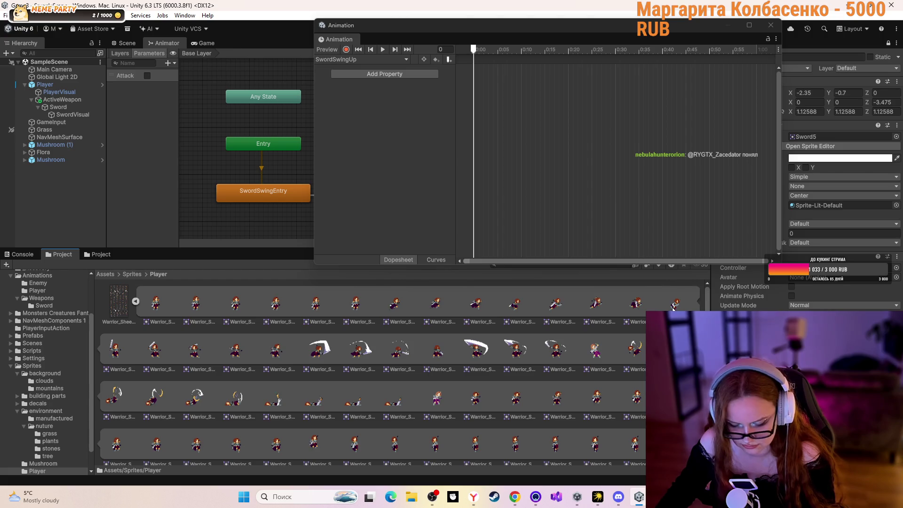
# - Select the eight row-two swing frames and drag them toward the SwordSwingUp dopesheet
pyautogui.click(123, 350)
pyautogui.keyDown('ctrl'); pyautogui.click(150, 350); pyautogui.keyUp('ctrl')
pyautogui.keyDown('ctrl'); pyautogui.click(192, 351); pyautogui.keyUp('ctrl')
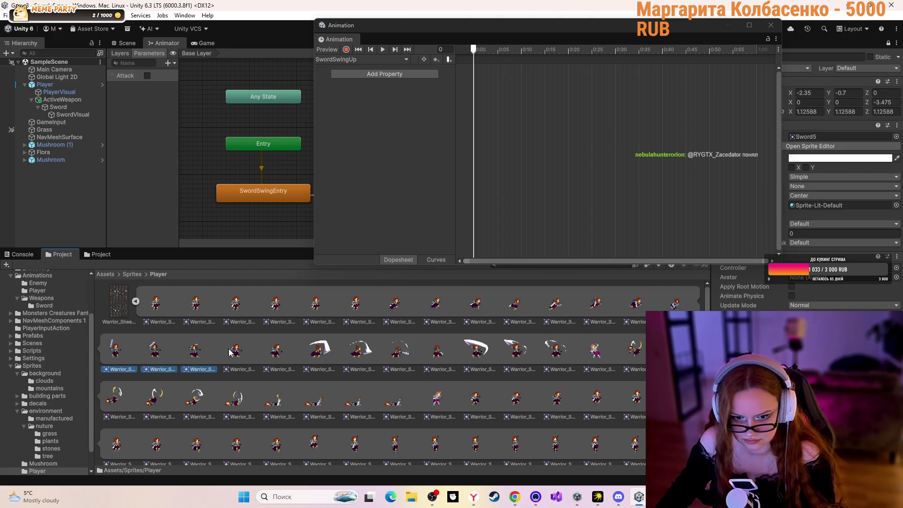
pyautogui.keyDown('ctrl'); pyautogui.click(231, 352); pyautogui.keyUp('ctrl')
pyautogui.keyDown('ctrl'); pyautogui.click(272, 354); pyautogui.keyUp('ctrl')
pyautogui.keyDown('ctrl'); pyautogui.click(318, 353); pyautogui.keyUp('ctrl')
pyautogui.keyDown('ctrl'); pyautogui.click(358, 354); pyautogui.keyUp('ctrl')
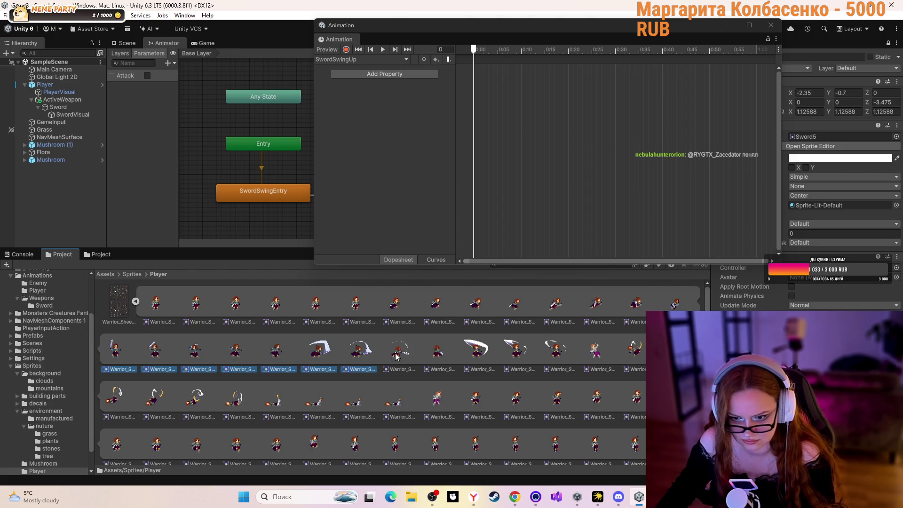
pyautogui.keyDown('ctrl'); pyautogui.click(398, 355); pyautogui.keyUp('ctrl')
pyautogui.keyDown('ctrl'); pyautogui.click(433, 358); pyautogui.keyUp('ctrl')
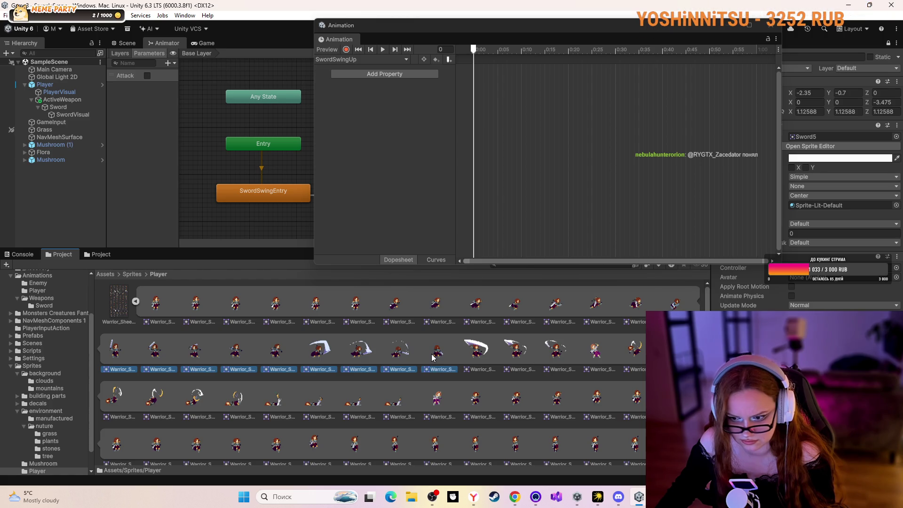
pyautogui.keyDown('ctrl'); pyautogui.click(432, 358); pyautogui.keyUp('ctrl')
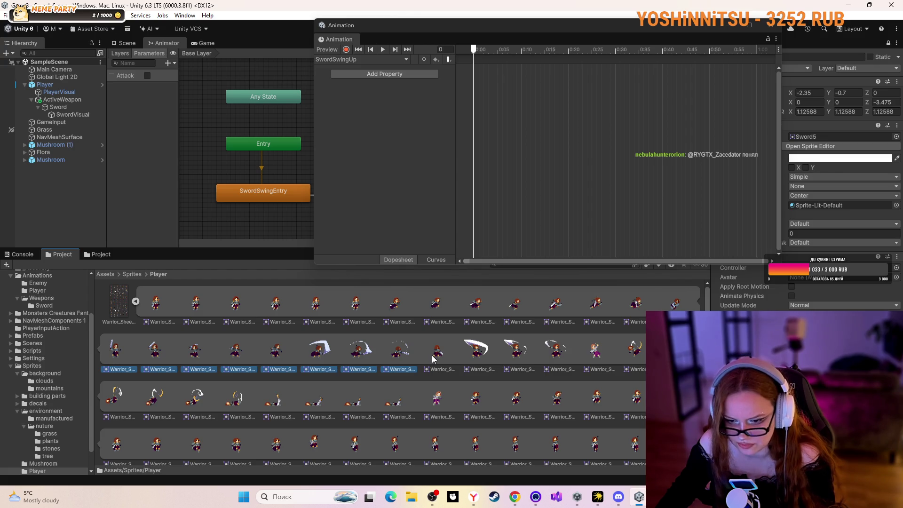
pyautogui.moveTo(390, 353)
pyautogui.mouseDown()
pyautogui.moveTo(486, 165)
pyautogui.moveTo(493, 72)
pyautogui.moveTo(486, 56)
pyautogui.moveTo(484, 84)
pyautogui.mouseUp()
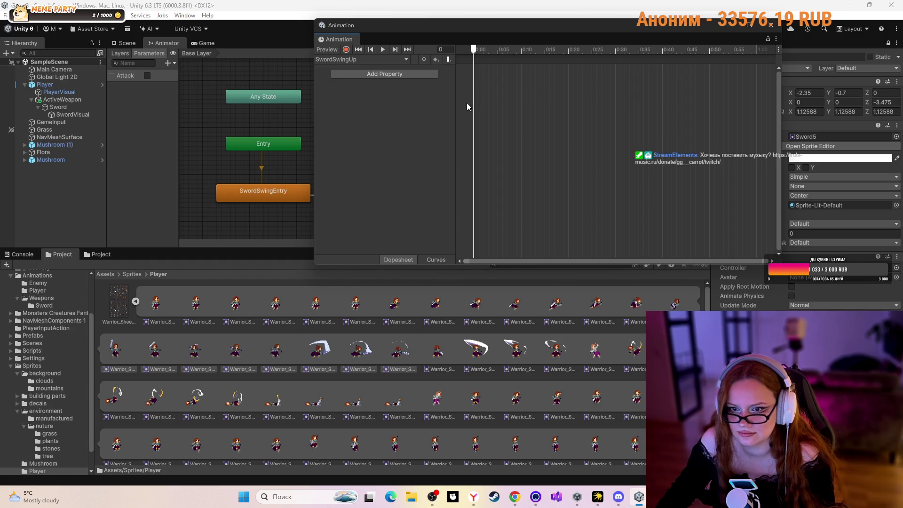
# - Keep SwordSwingUp active and drag the row-two swing sprites onto its SwordVisual Sprite track
pyautogui.click(405, 59)
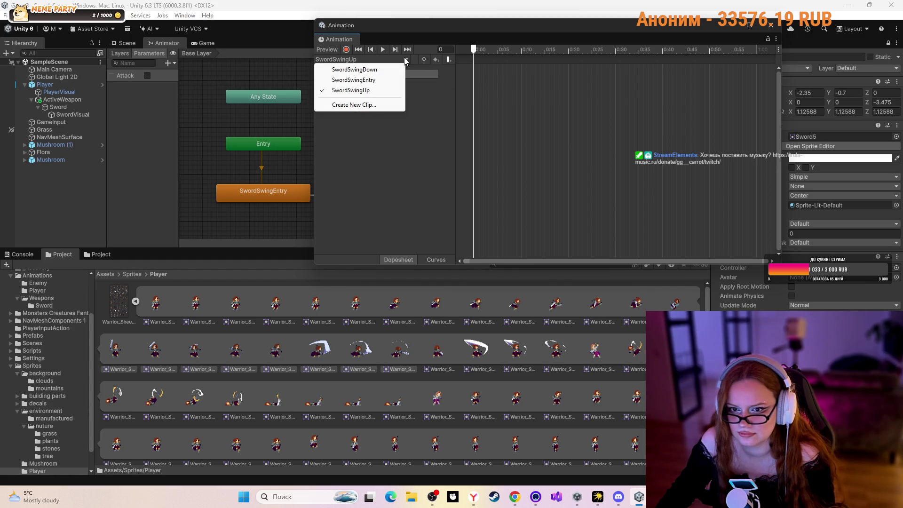
pyautogui.click(542, 67)
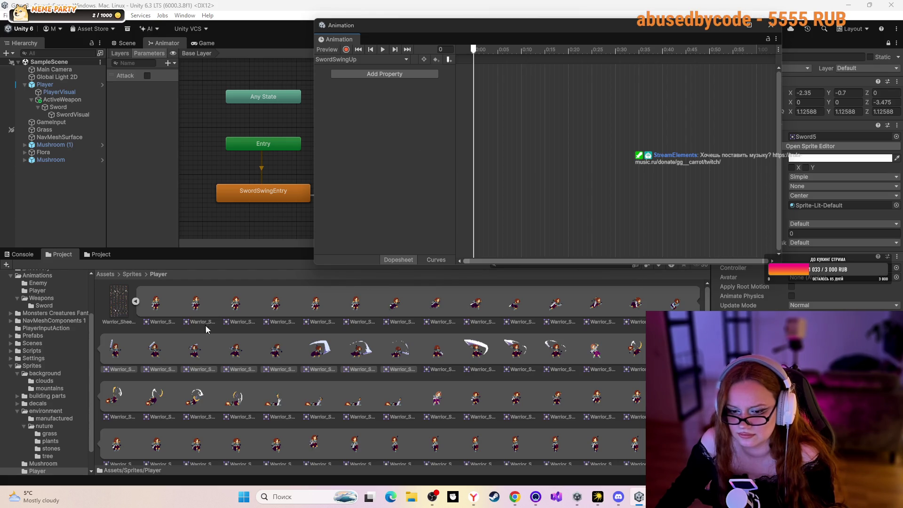
pyautogui.click(397, 352)
pyautogui.click(433, 347)
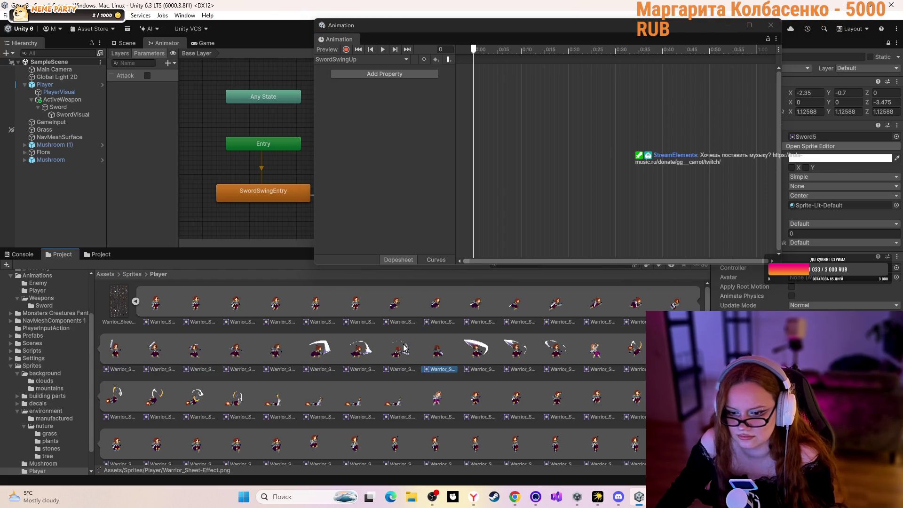
pyautogui.click(646, 308)
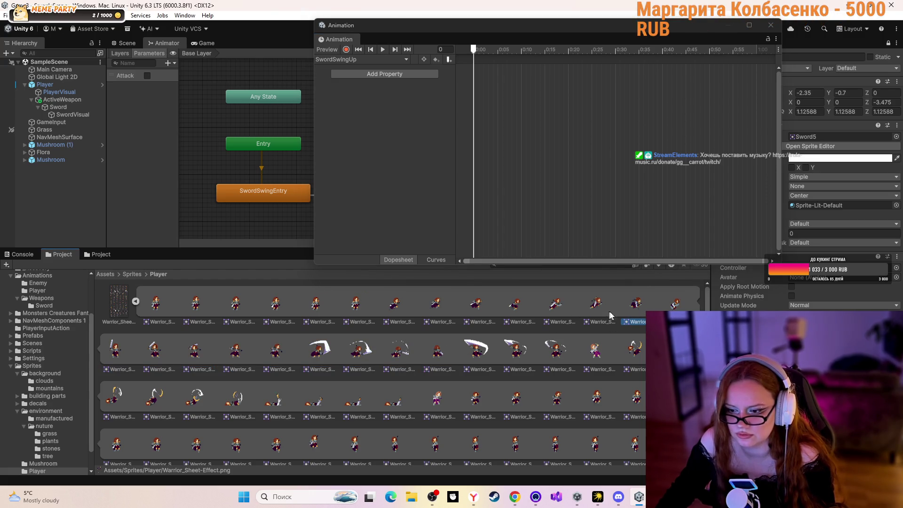
pyautogui.click(123, 362)
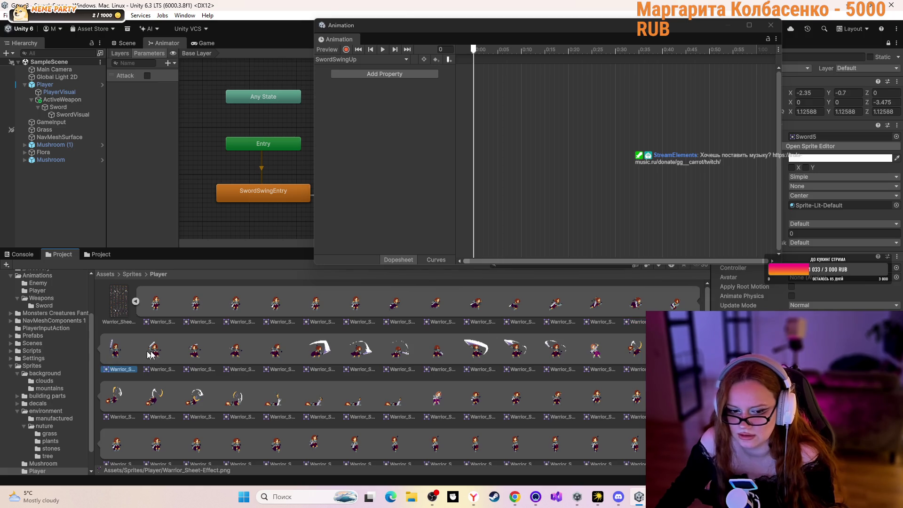
pyautogui.click(676, 306)
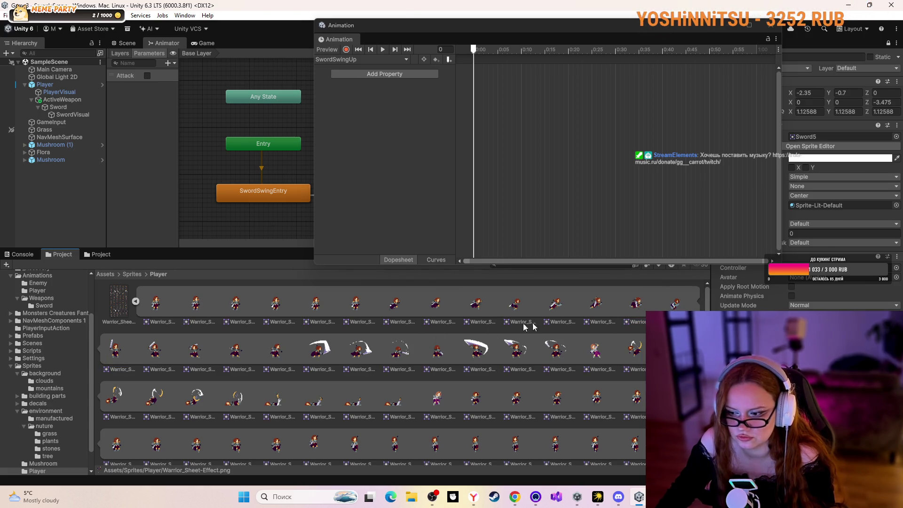
pyautogui.click(132, 355)
pyautogui.moveTo(132, 355)
pyautogui.mouseDown()
pyautogui.moveTo(471, 357)
pyautogui.moveTo(408, 354)
pyautogui.moveTo(497, 58)
pyautogui.mouseUp()
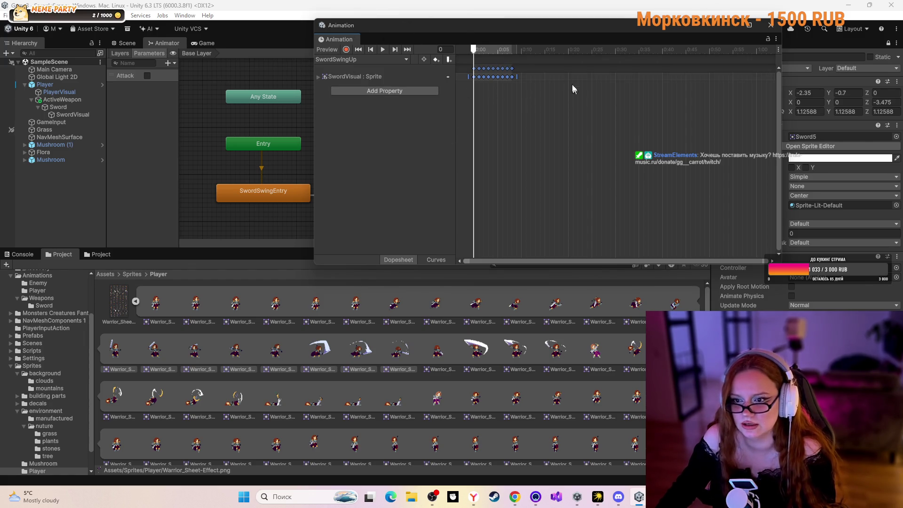
pyautogui.scroll(3, 528, 128)
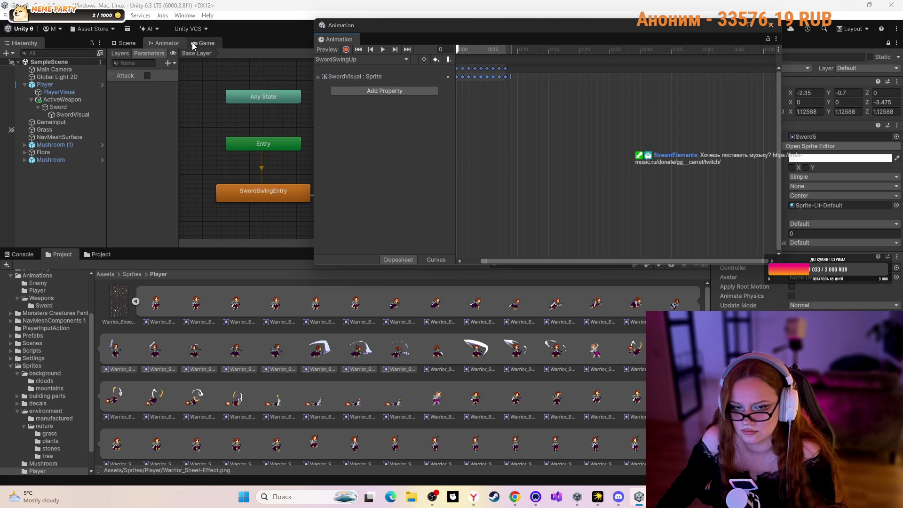
# - Return to the Scene view, lower the Animation window, zoom out, and preview SwordSwingUp
pyautogui.click(122, 43)
pyautogui.moveTo(457, 24)
pyautogui.mouseDown()
pyautogui.moveTo(447, 184)
pyautogui.moveTo(423, 245)
pyautogui.mouseUp()
pyautogui.scroll(-5, 399, 141)
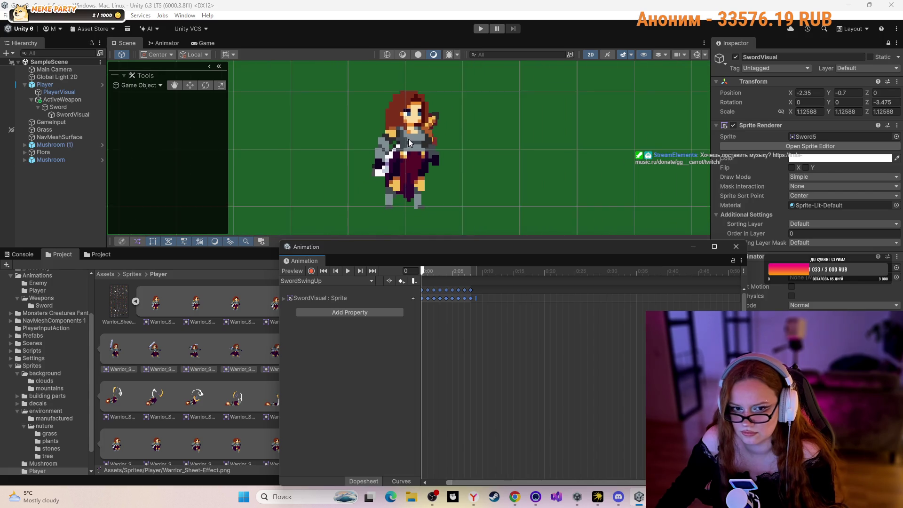
pyautogui.scroll(-4, 408, 139)
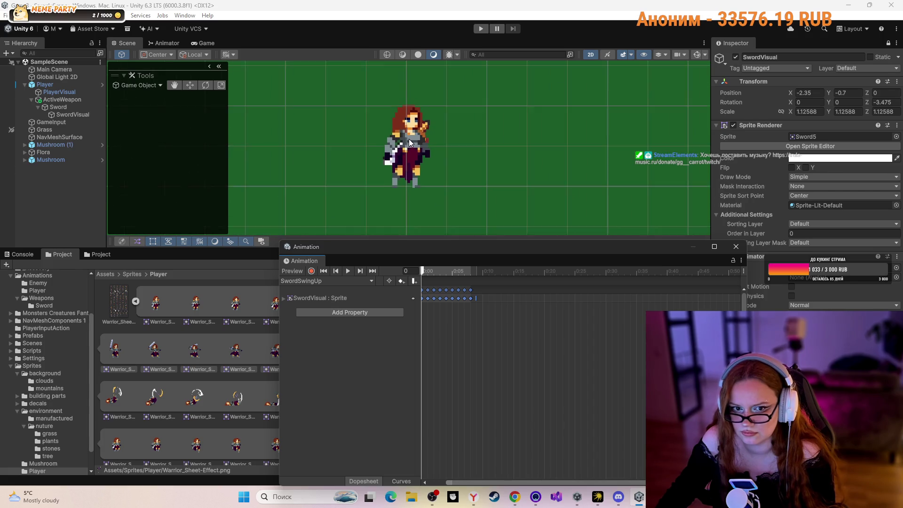
pyautogui.click(349, 271)
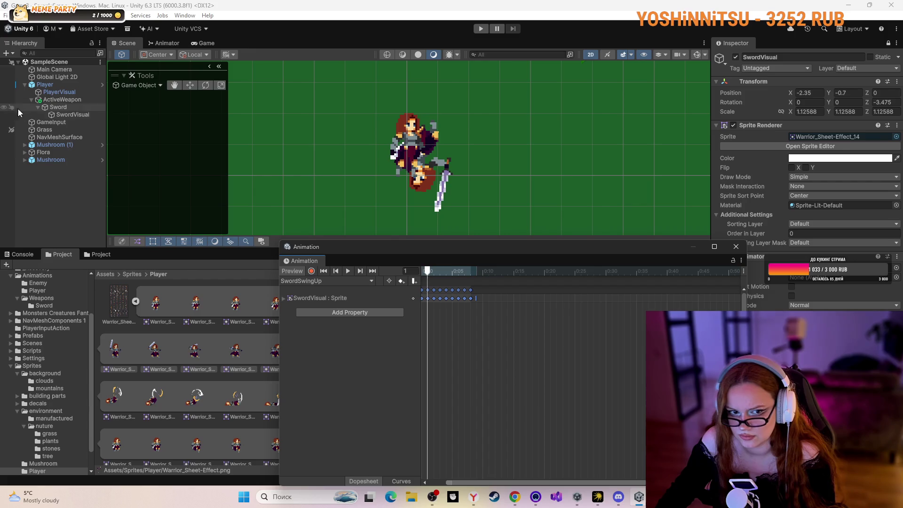
# - Inspect PlayerVisual's Idle clip and SwordVisual's swing clip, making the Animation window taller
pyautogui.click(49, 93)
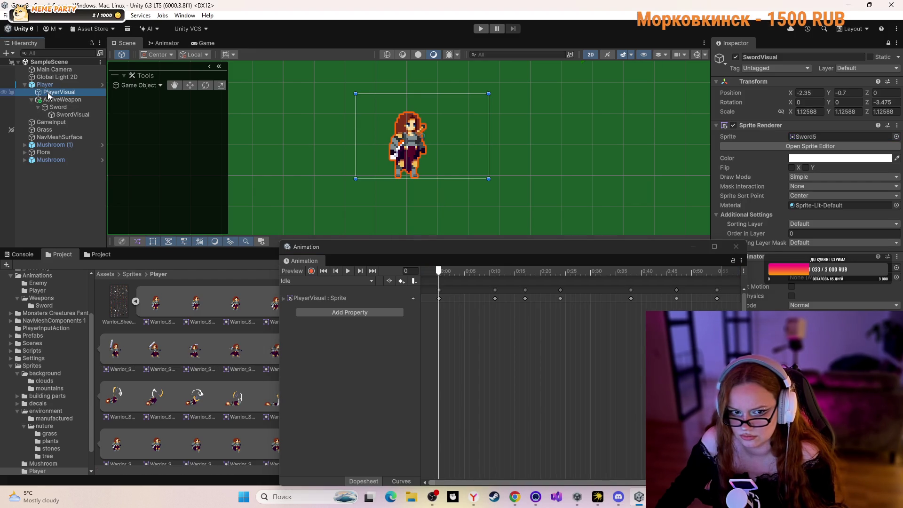
pyautogui.click(49, 106)
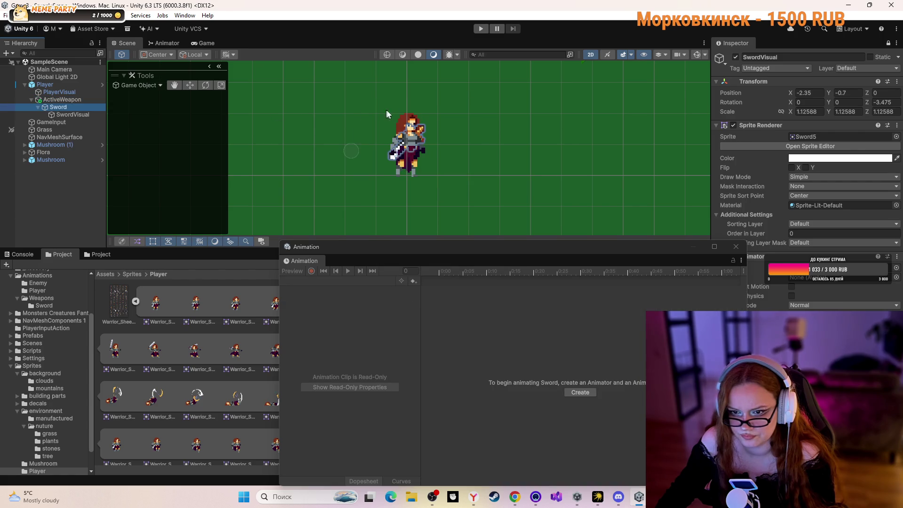
pyautogui.click(406, 137)
pyautogui.click(422, 132)
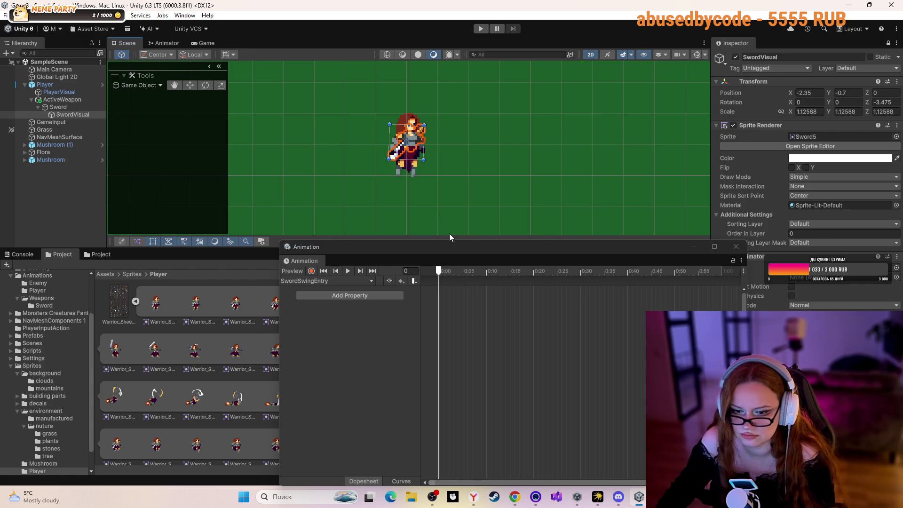
pyautogui.moveTo(440, 239)
pyautogui.mouseDown()
pyautogui.moveTo(440, 227)
pyautogui.moveTo(405, 191)
pyautogui.moveTo(419, 199)
pyautogui.mouseUp()
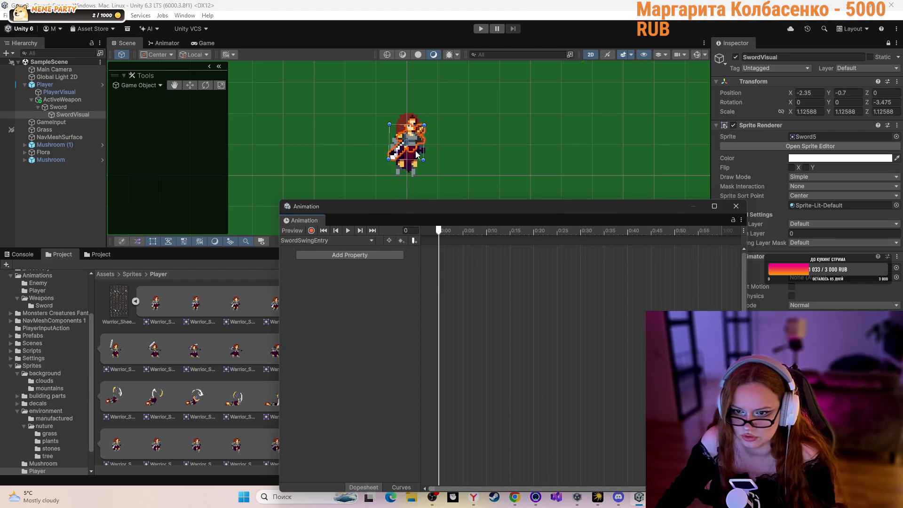
# - Recheck PlayerVisual's Idle clip and whether Player has an Animator, ending on the Sword
pyautogui.click(359, 138)
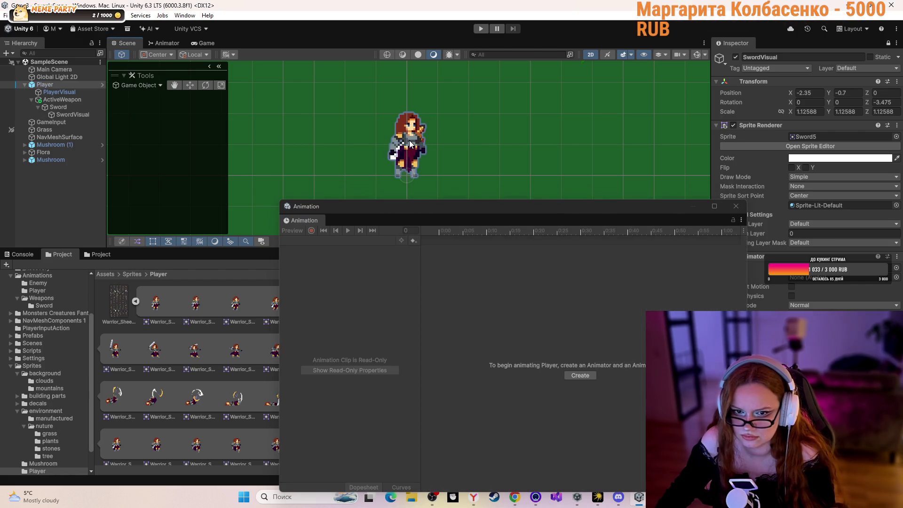
pyautogui.click(410, 145)
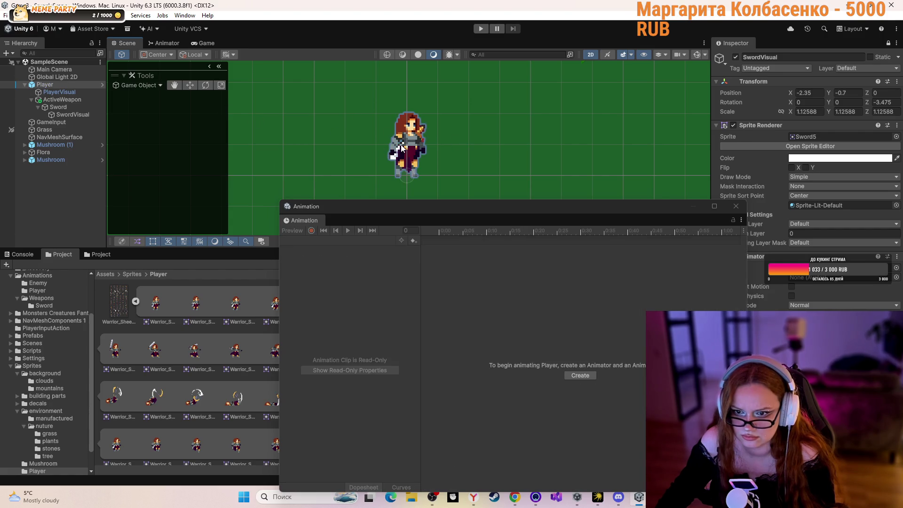
pyautogui.click(392, 155)
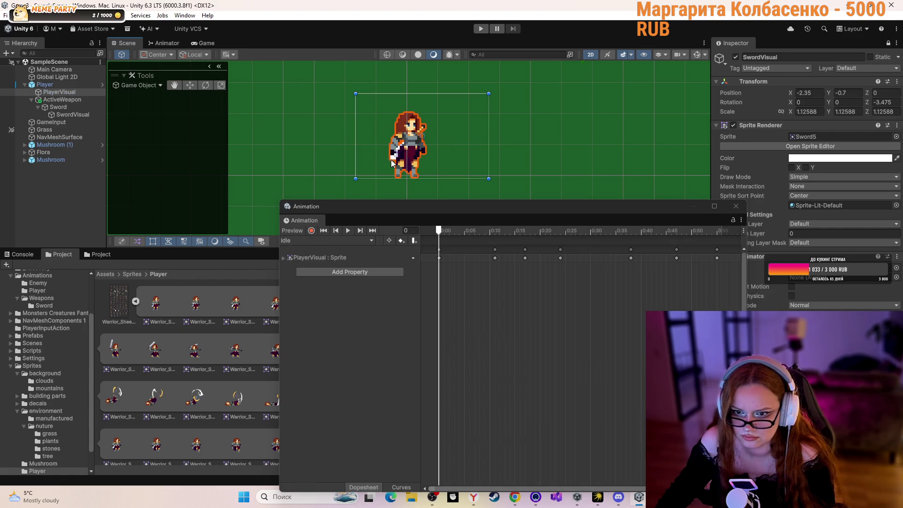
pyautogui.click(55, 108)
pyautogui.click(58, 122)
pyautogui.click(61, 108)
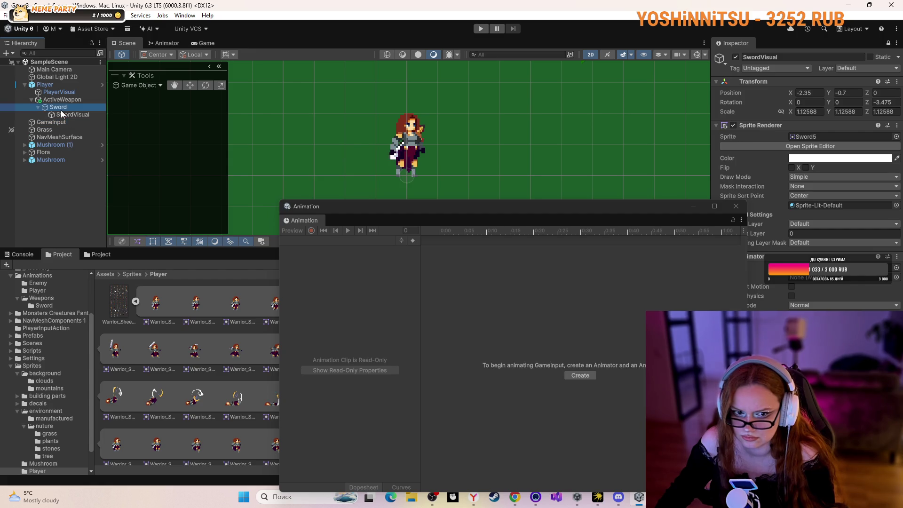
# - Activate the Rotate Tool, clear the scene selection, and select the Sword under Player
pyautogui.click(196, 87)
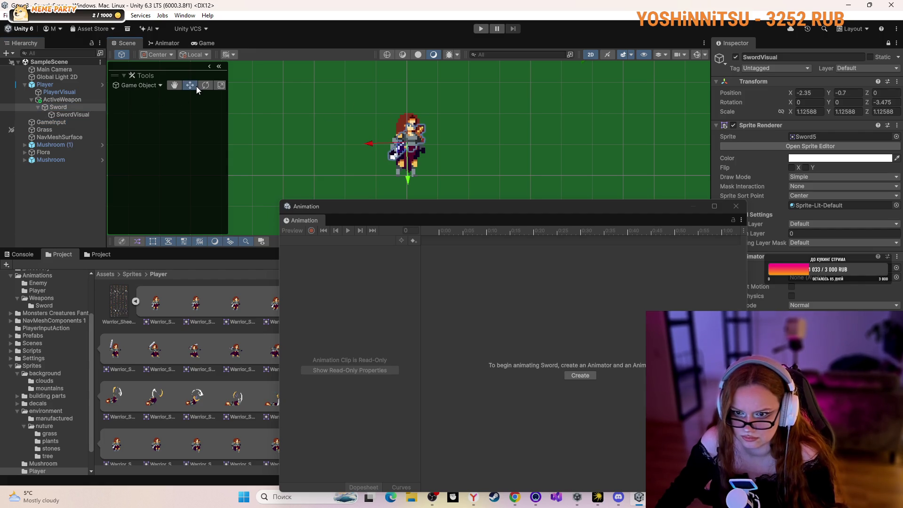
pyautogui.click(208, 86)
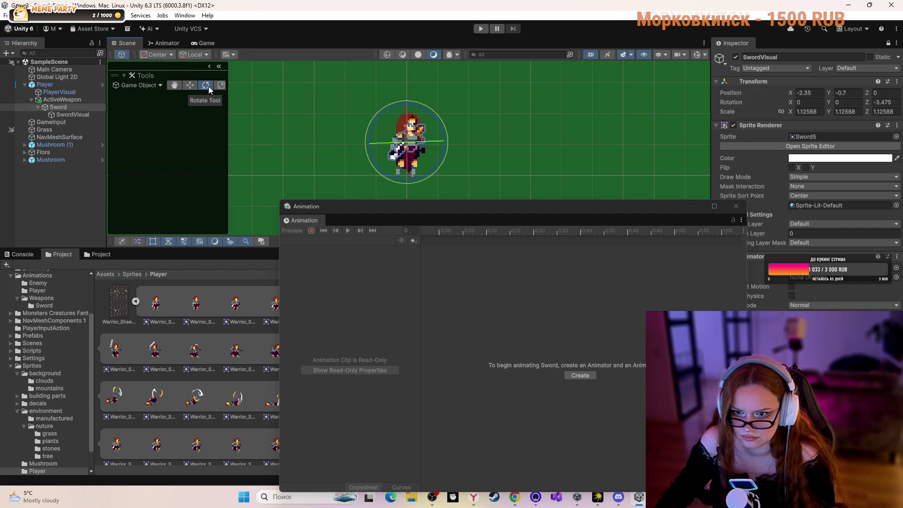
pyautogui.moveTo(437, 95); pyautogui.dragTo(442, 98)
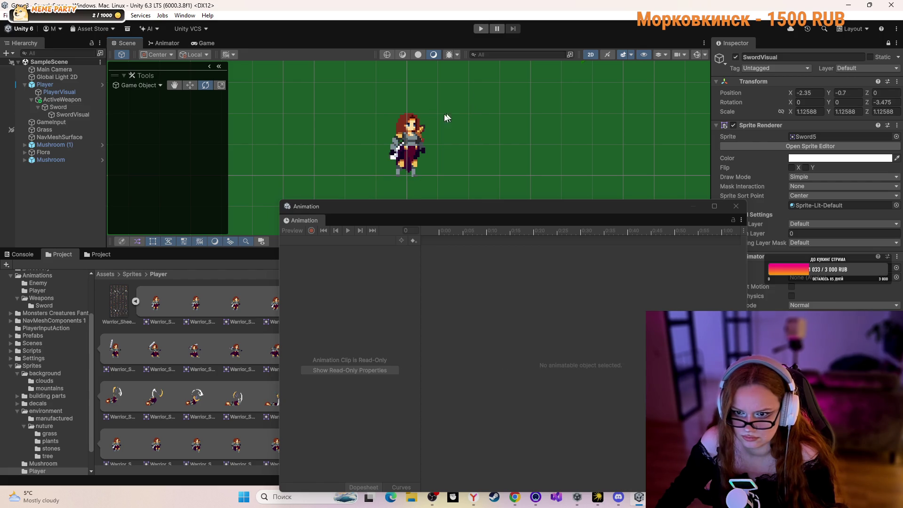
pyautogui.click(391, 156)
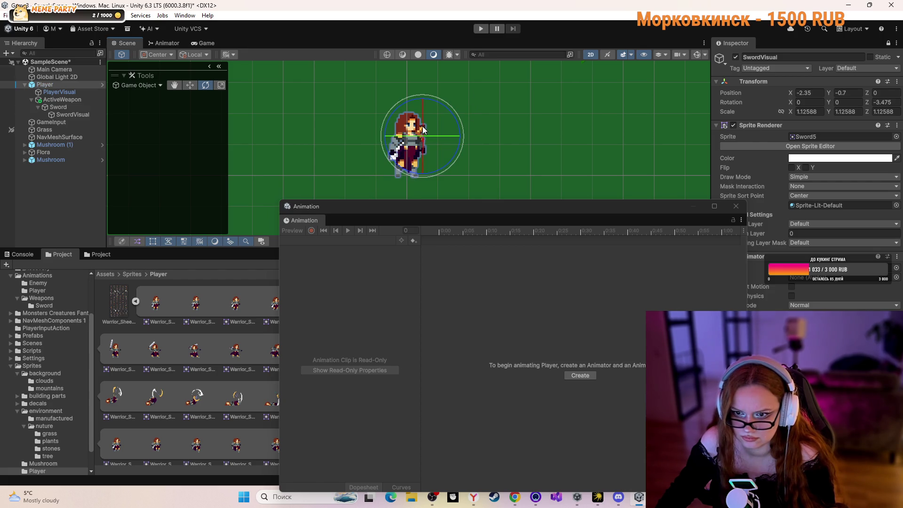
pyautogui.click(96, 108)
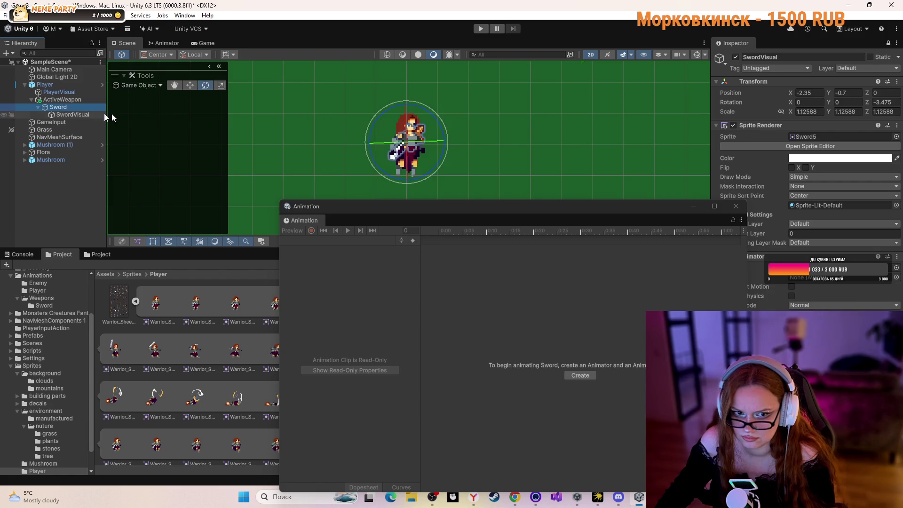
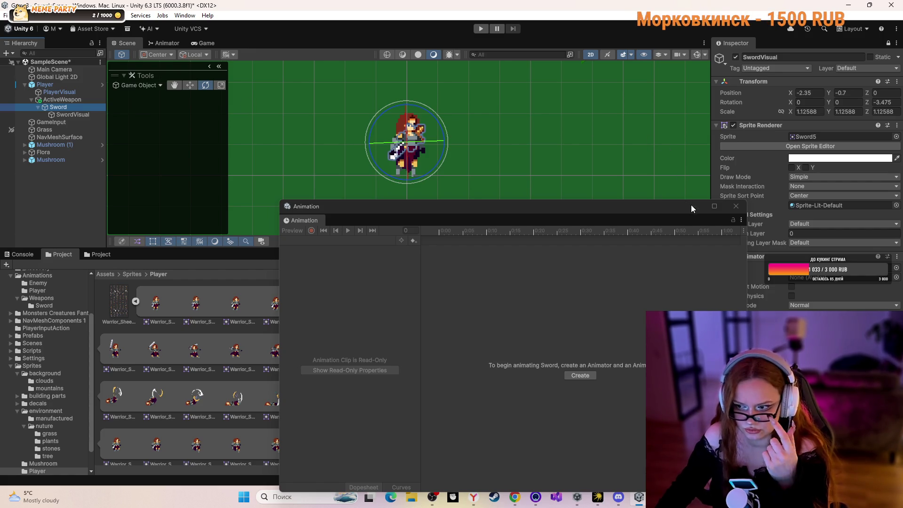
# - Move the Animation window aside and locate SwordVisual's assigned sword sprite in the Project
pyautogui.moveTo(623, 210)
pyautogui.mouseDown()
pyautogui.moveTo(178, 289)
pyautogui.moveTo(74, 284)
pyautogui.mouseUp()
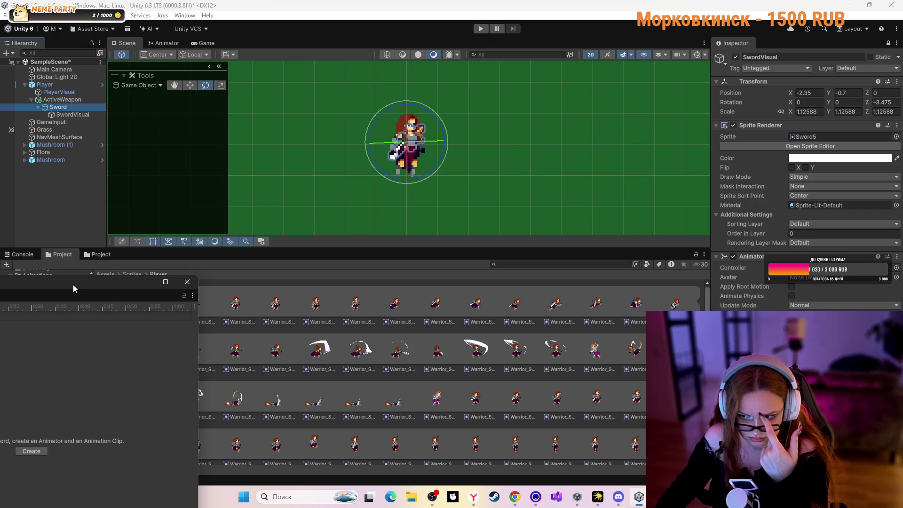
pyautogui.click(73, 288)
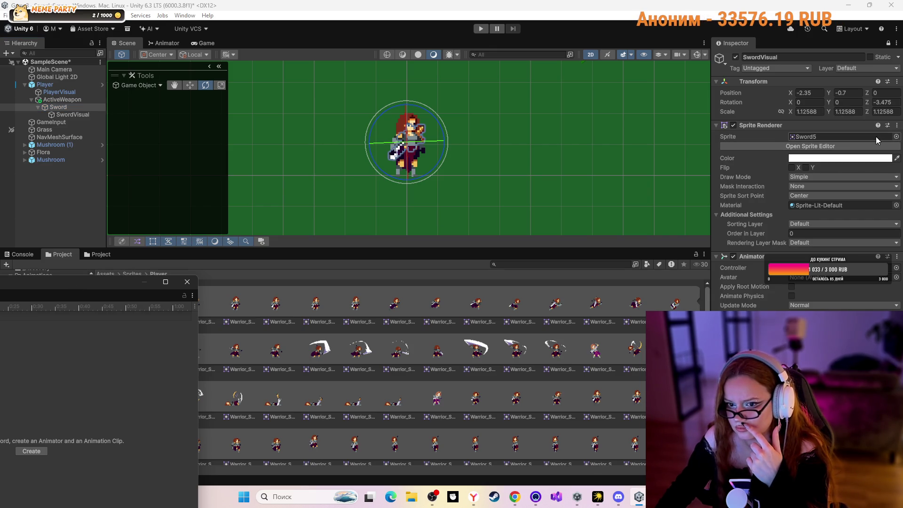
pyautogui.click(875, 136)
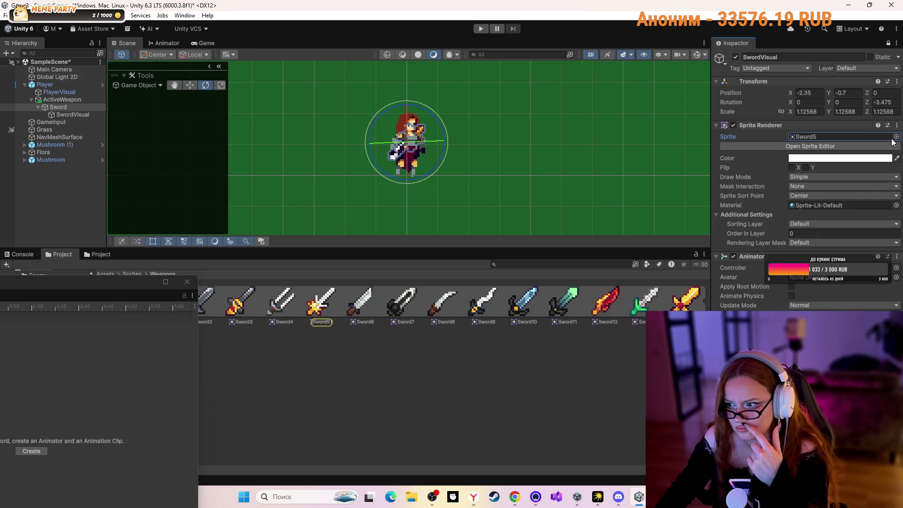
pyautogui.click(894, 159)
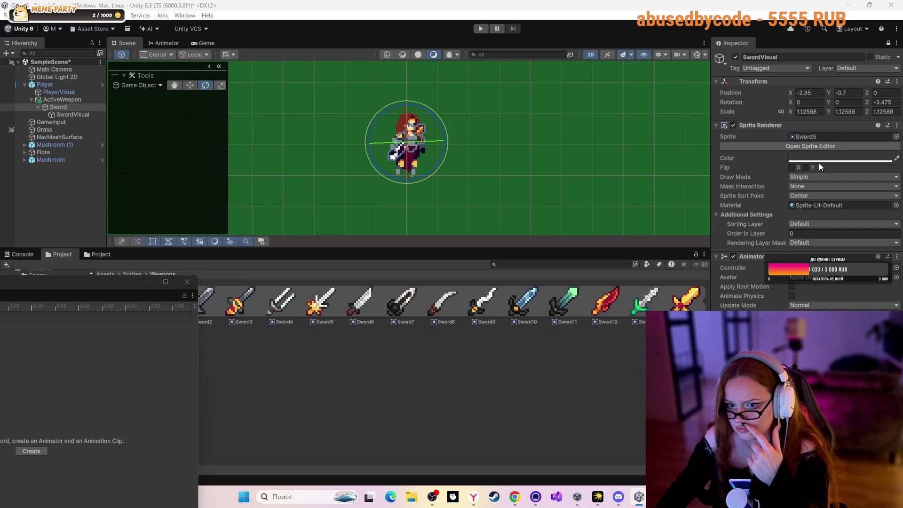
pyautogui.press('Escape')
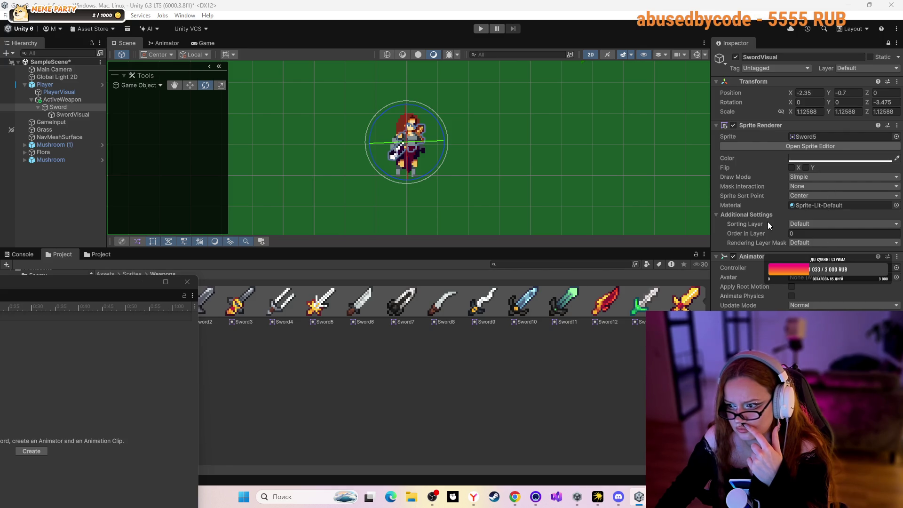
# - Try the sword's Order in Layer at 1, then set it back to 0
pyautogui.click(807, 232)
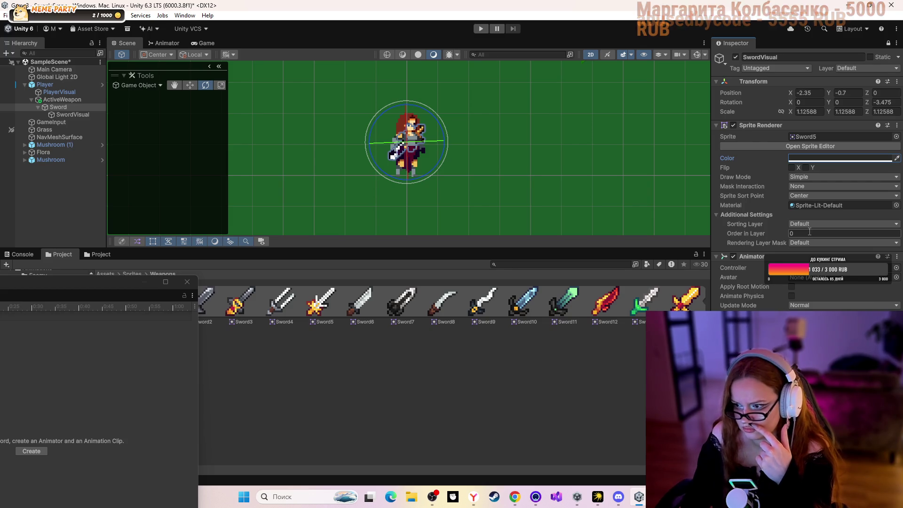
pyautogui.click(808, 233)
pyautogui.write('1')
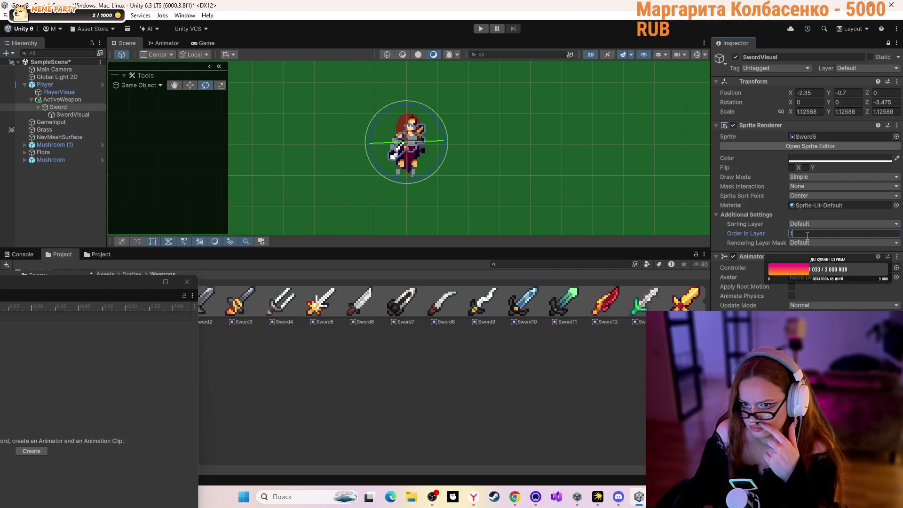
pyautogui.click(781, 207)
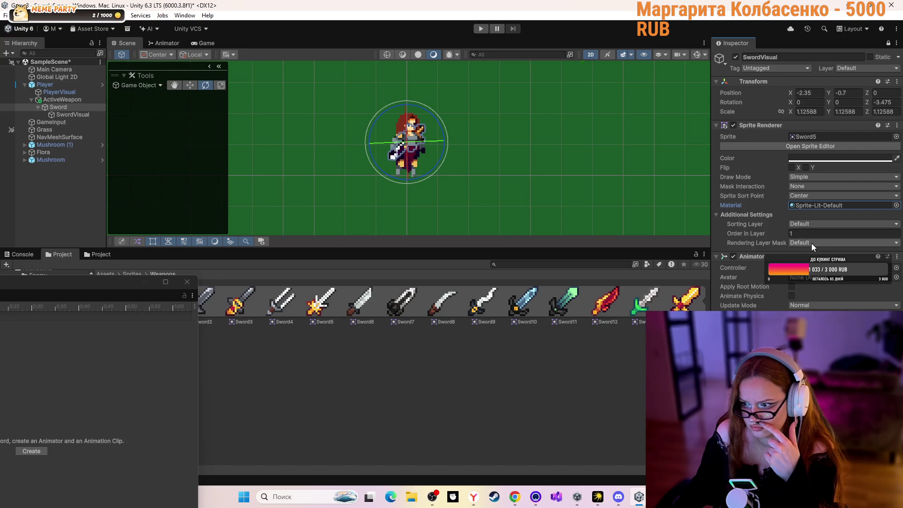
pyautogui.click(808, 233)
pyautogui.write('0')
pyautogui.click(777, 198)
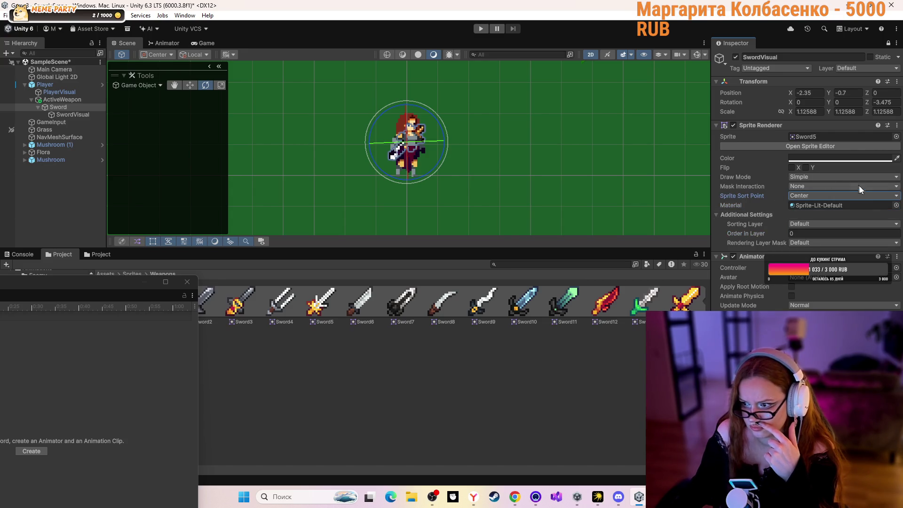
# - Set Sprite Sort Point to Pivot and remove the Sword5 sprite from SwordVisual
pyautogui.click(884, 194)
pyautogui.click(831, 214)
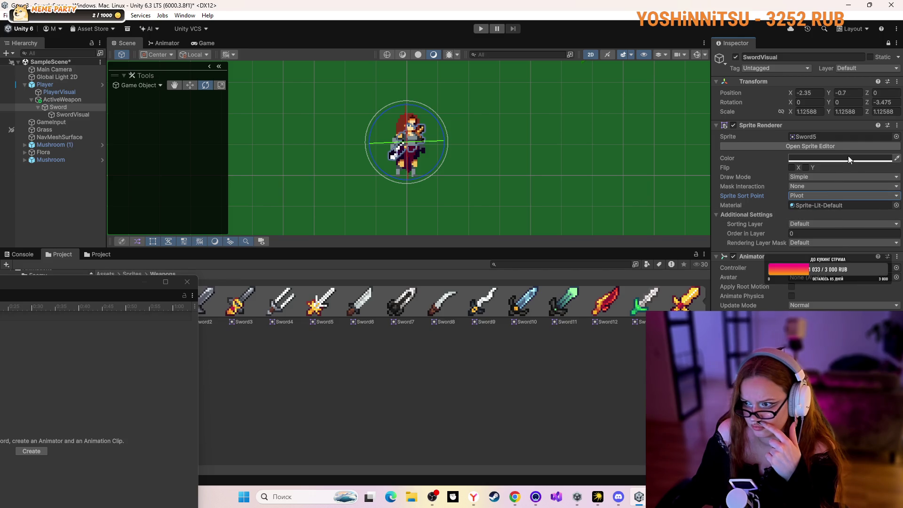
pyautogui.click(867, 157)
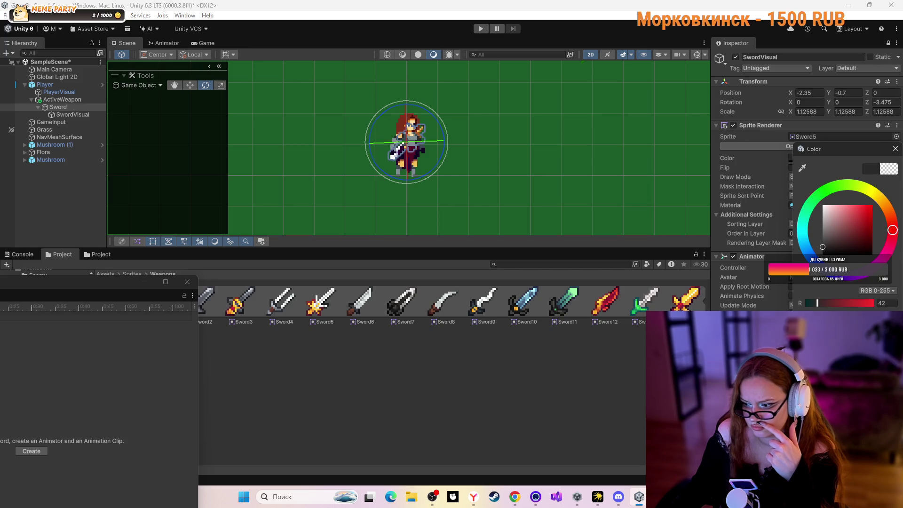
pyautogui.click(779, 183)
pyautogui.click(836, 137)
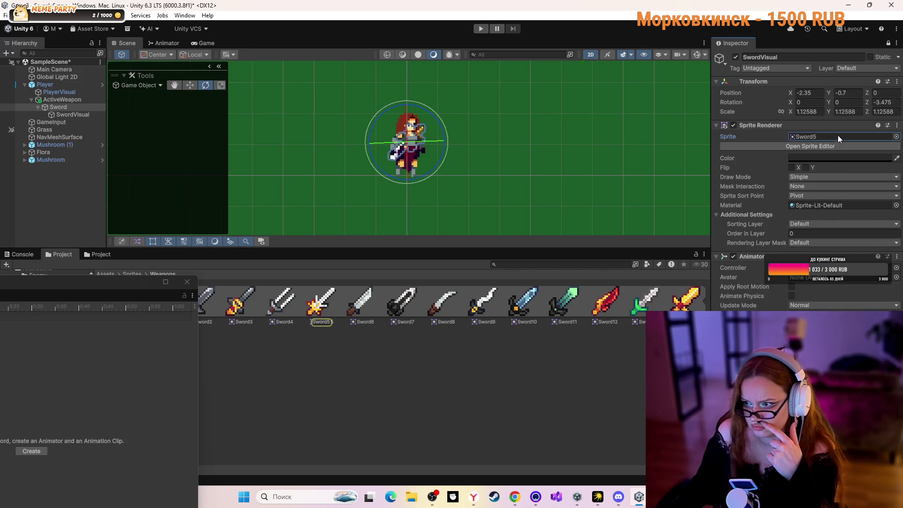
pyautogui.press('Delete')
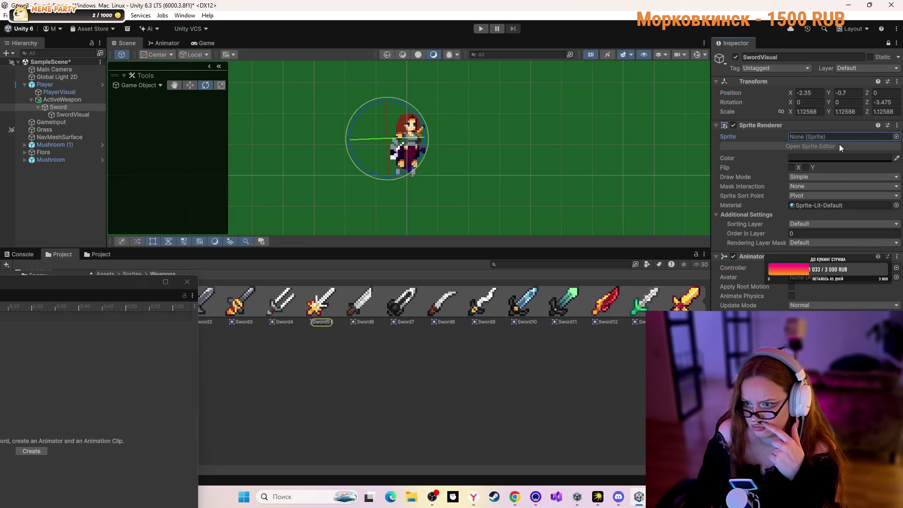
# - Frame SwordVisual and preview the SwordSwingEntry, SwordSwingDown and SwordSwingUp clips
pyautogui.click(756, 167)
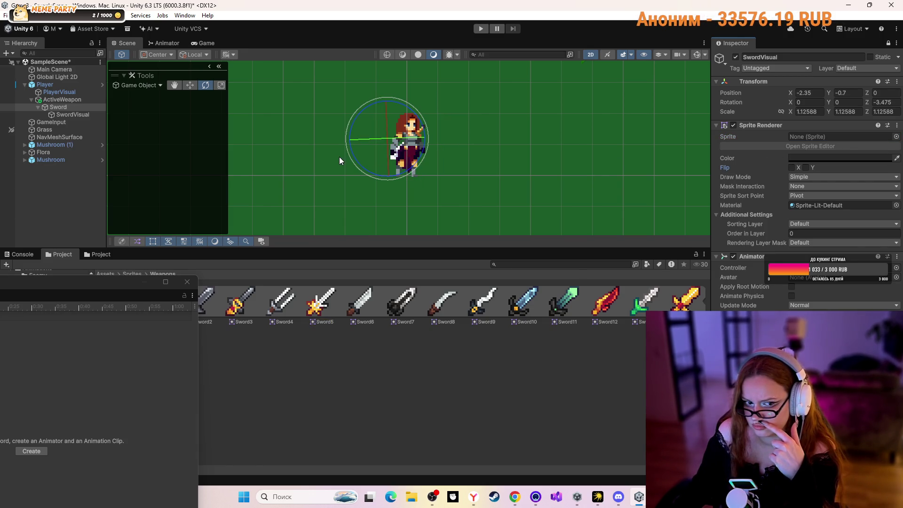
pyautogui.doubleClick(67, 115)
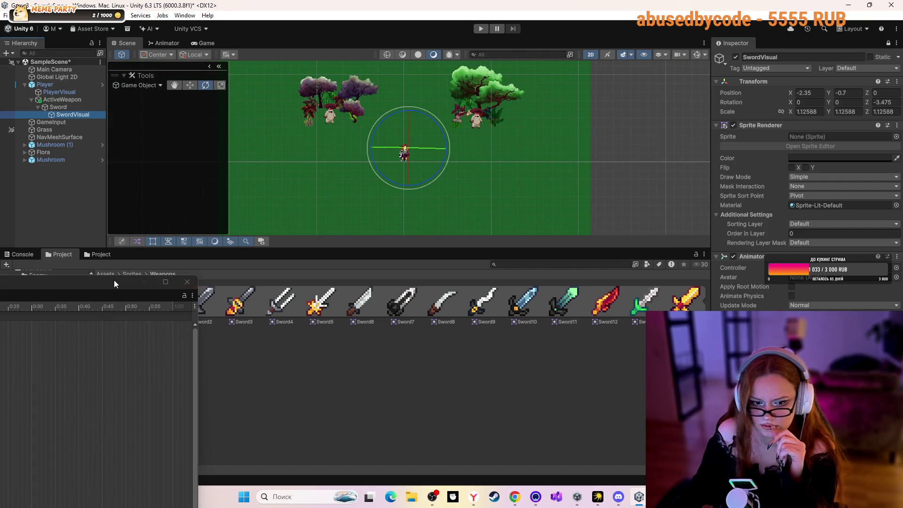
pyautogui.moveTo(114, 281); pyautogui.dragTo(277, 191)
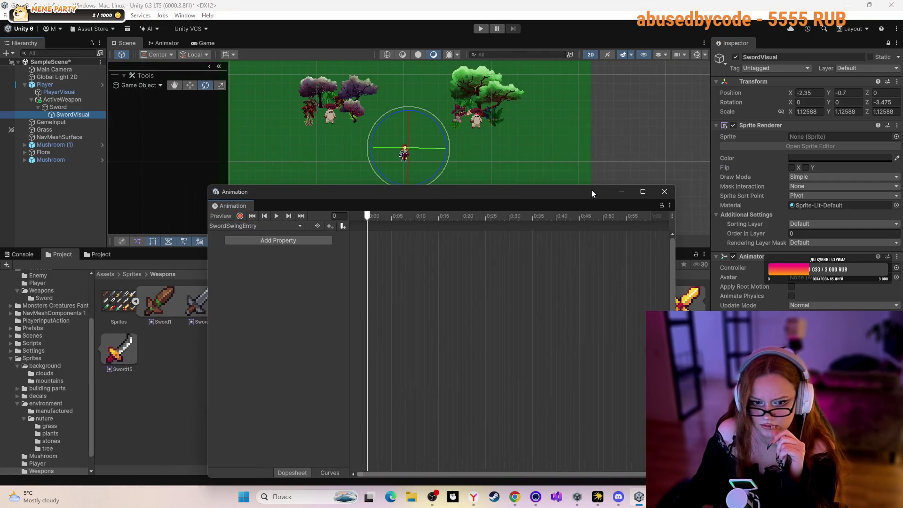
pyautogui.click(276, 216)
pyautogui.click(254, 225)
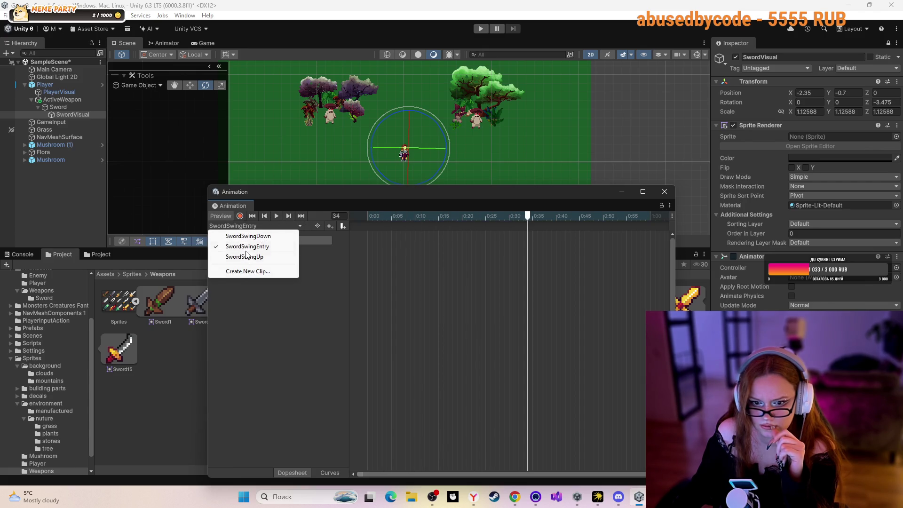
pyautogui.click(249, 237)
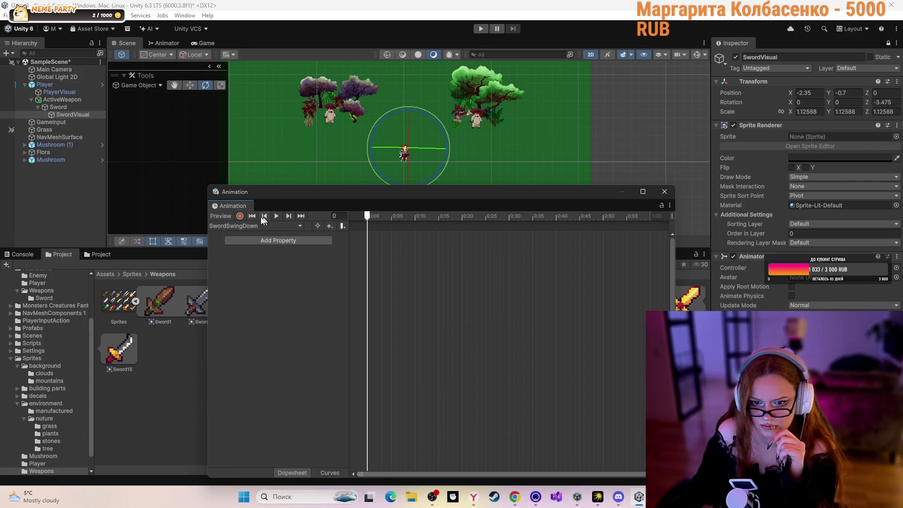
pyautogui.click(253, 226)
pyautogui.click(253, 255)
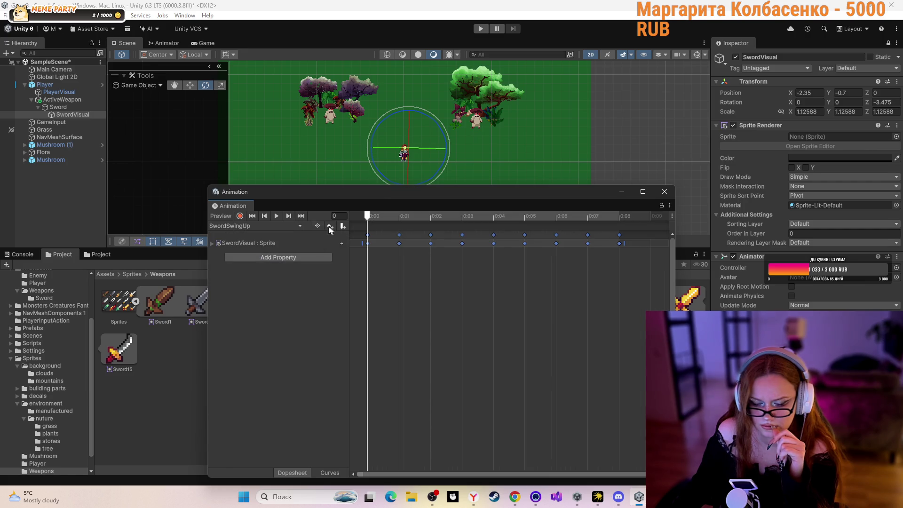
pyautogui.scroll(5, 414, 148)
pyautogui.scroll(3, 414, 148)
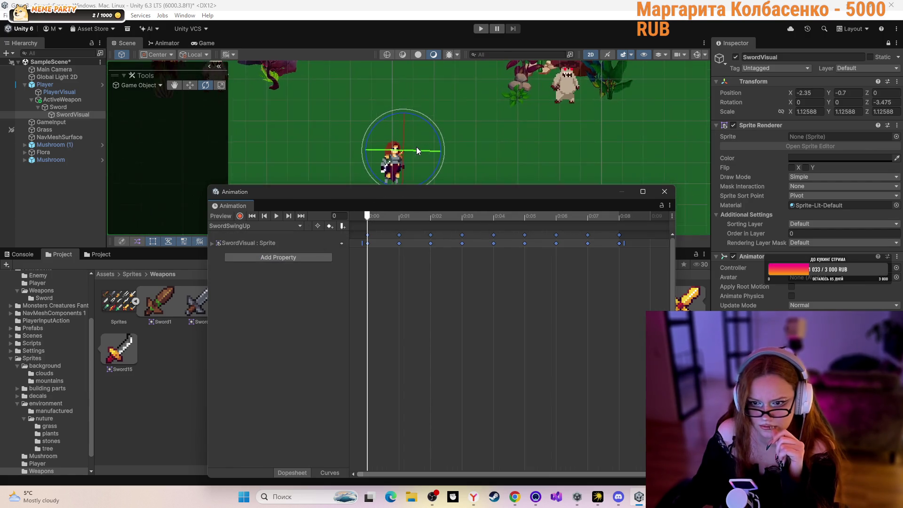
pyautogui.click(272, 216)
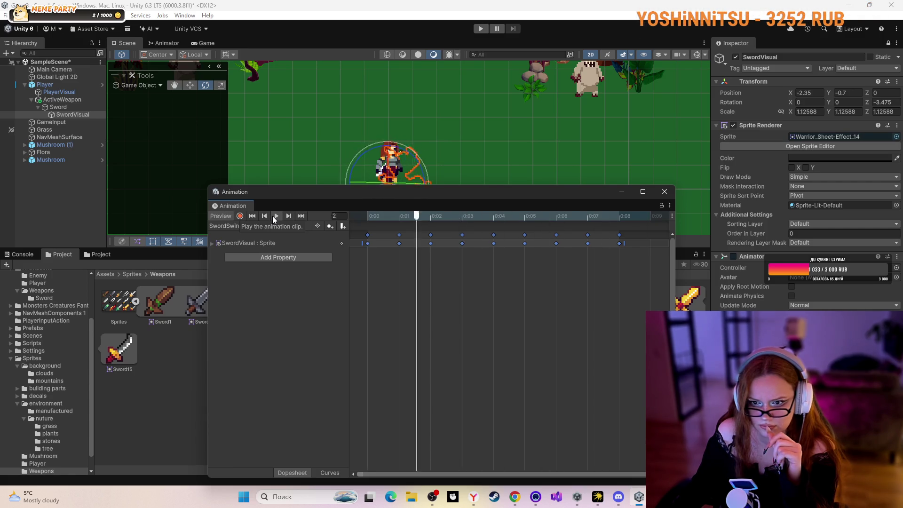
pyautogui.click(275, 216)
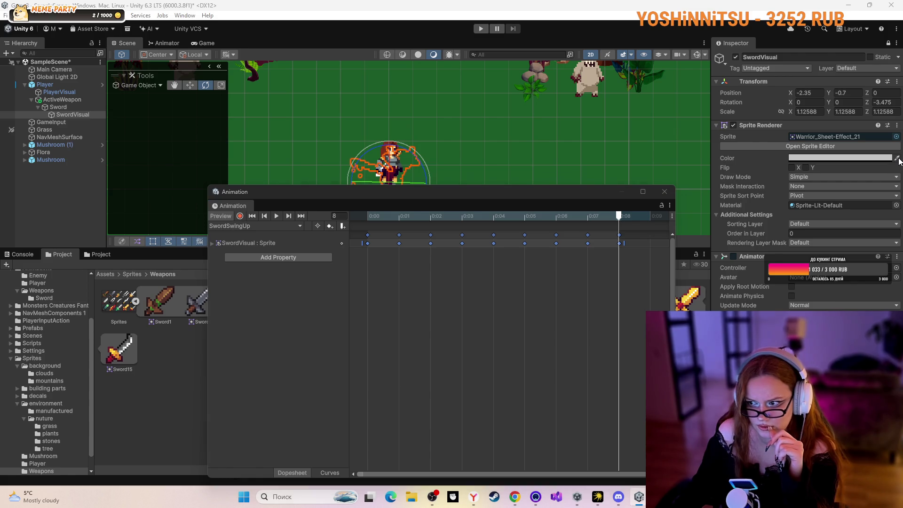
# - Raise SwordVisual's colour alpha to fully opaque, then open the Player sprites folder
pyautogui.click(888, 159)
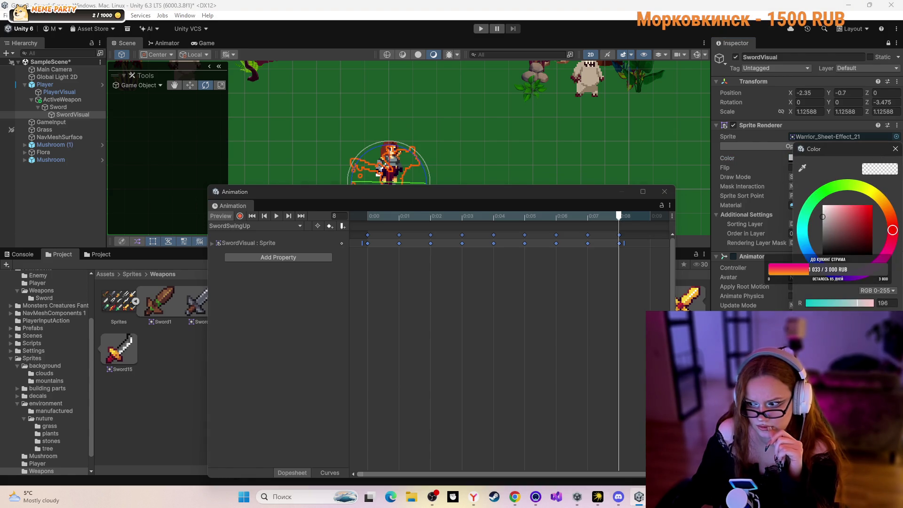
pyautogui.moveTo(807, 331); pyautogui.dragTo(844, 331)
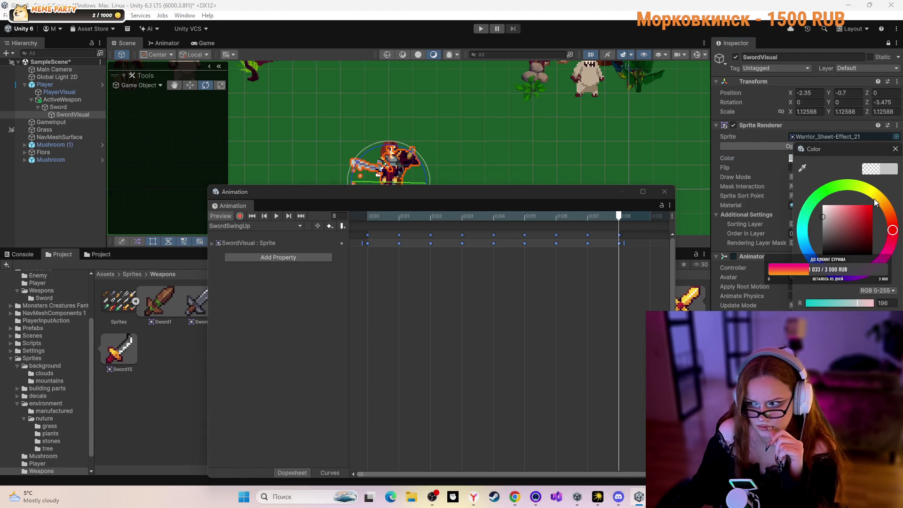
pyautogui.click(894, 149)
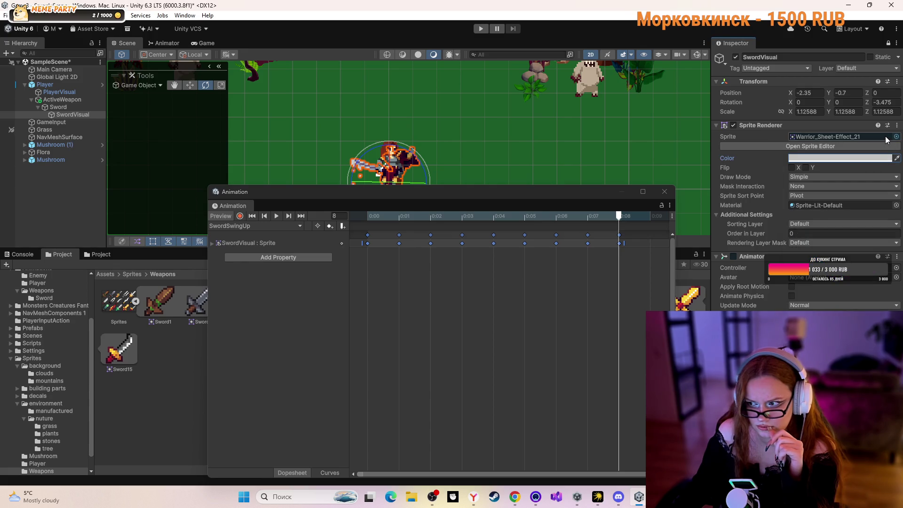
pyautogui.click(38, 463)
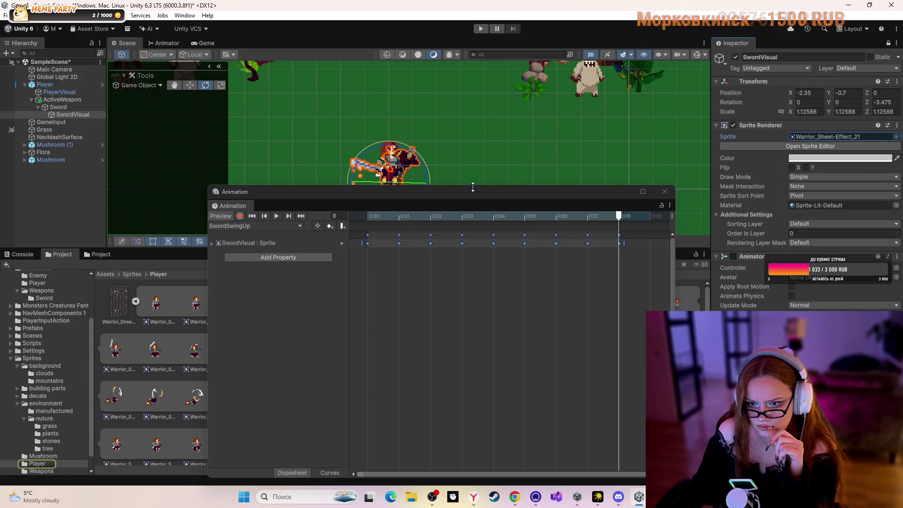
# - Assign the Warrior_Sheet-Effect_0 frame from Sprites/Player to SwordVisual's Sprite field
pyautogui.moveTo(474, 193)
pyautogui.mouseDown()
pyautogui.moveTo(607, 283)
pyautogui.moveTo(600, 443)
pyautogui.moveTo(556, 438)
pyautogui.mouseUp()
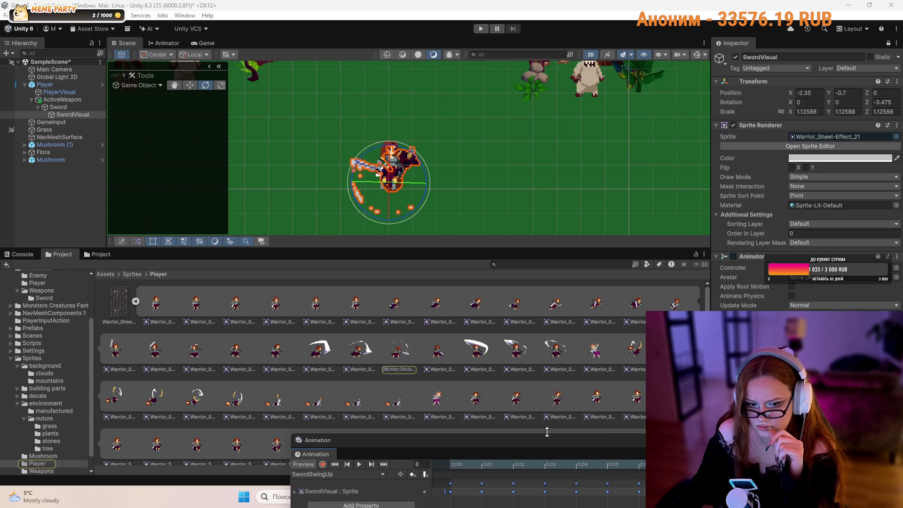
pyautogui.click(132, 274)
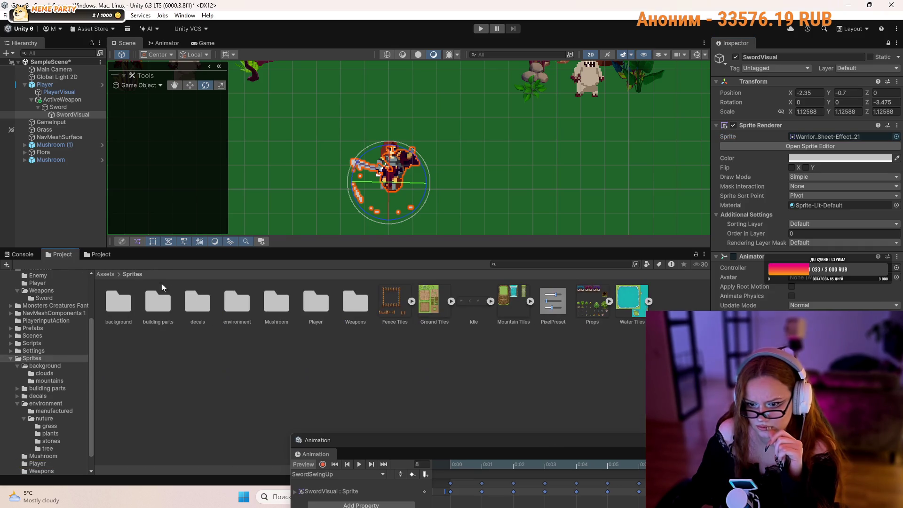
pyautogui.doubleClick(308, 302)
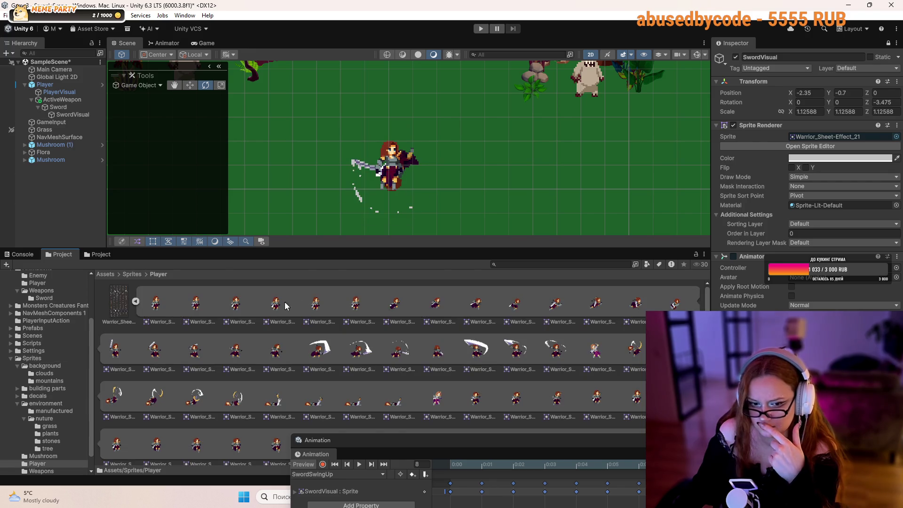
pyautogui.click(155, 303)
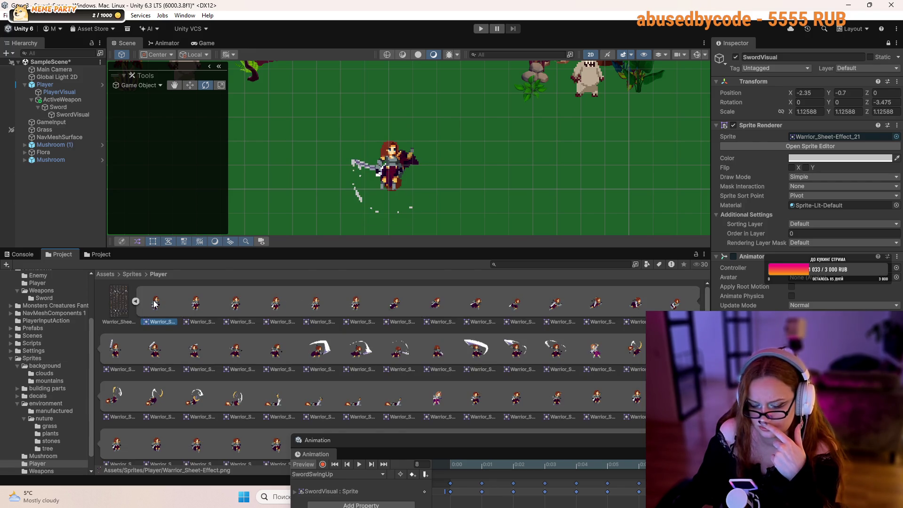
pyautogui.scroll(-2, 266, 308)
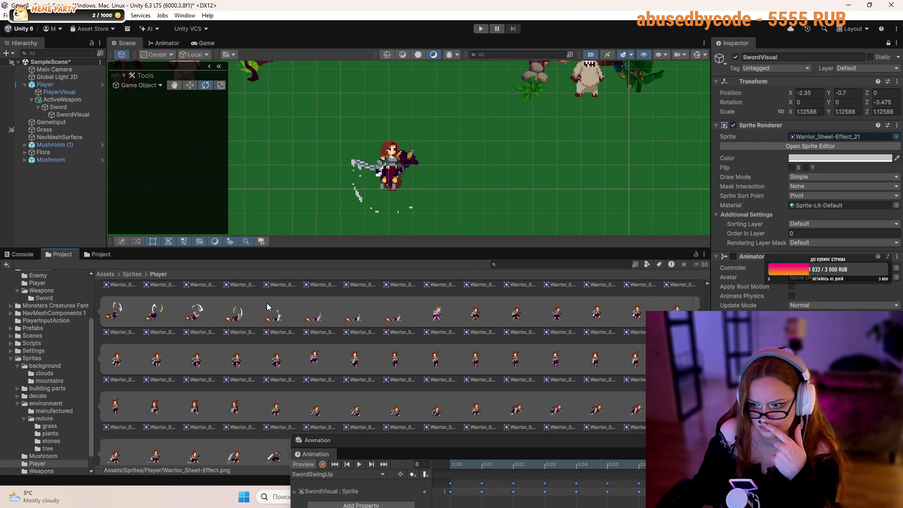
pyautogui.scroll(2, 258, 309)
pyautogui.moveTo(154, 303); pyautogui.dragTo(800, 138)
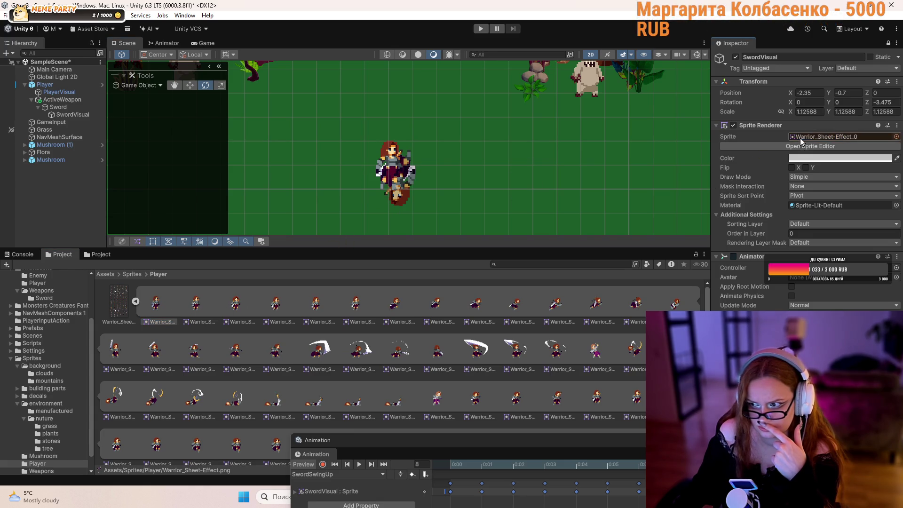
pyautogui.click(403, 189)
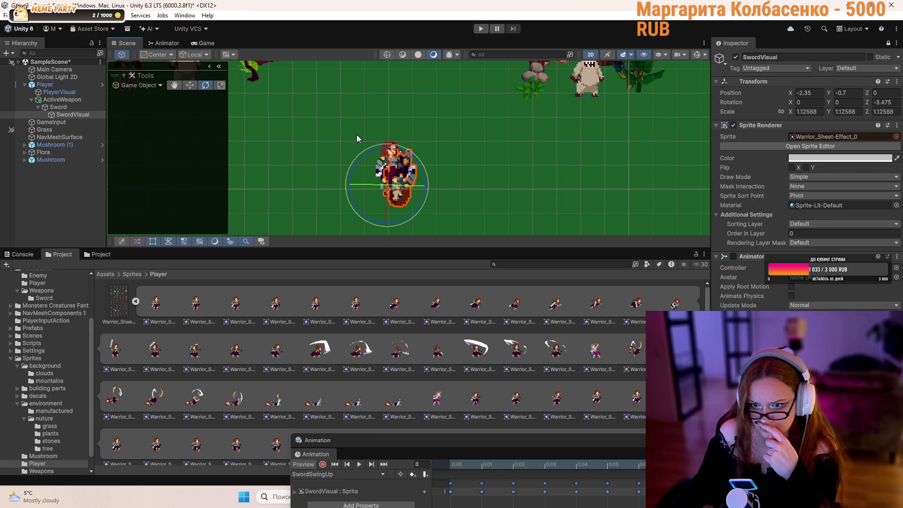
# - Try rotating SwordVisual, then select the parent Sword to leave the animation preview
pyautogui.moveTo(409, 164)
pyautogui.mouseDown()
pyautogui.moveTo(434, 149)
pyautogui.moveTo(461, 285)
pyautogui.moveTo(545, 225)
pyautogui.moveTo(556, 240)
pyautogui.moveTo(663, 198)
pyautogui.moveTo(638, 188)
pyautogui.moveTo(390, 195)
pyautogui.moveTo(368, 207)
pyautogui.moveTo(404, 208)
pyautogui.moveTo(425, 187)
pyautogui.mouseUp()
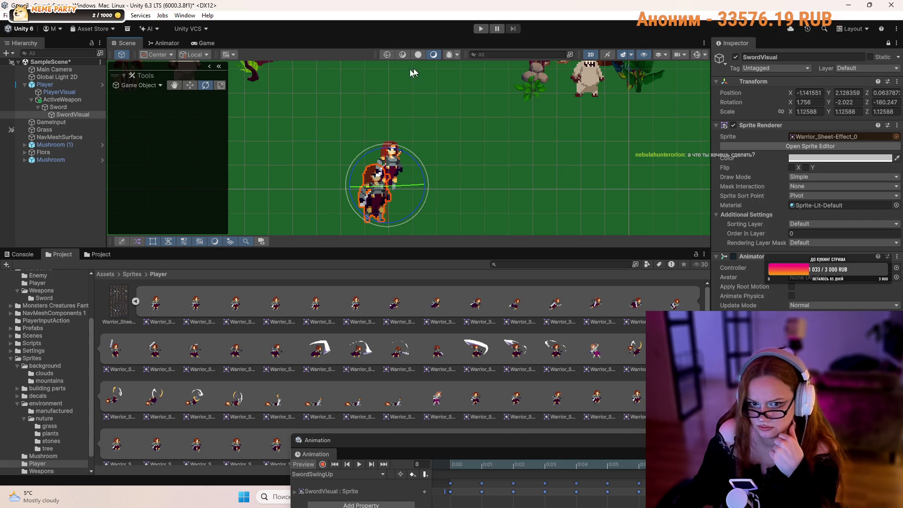
pyautogui.moveTo(423, 193); pyautogui.dragTo(400, 199)
pyautogui.click(192, 86)
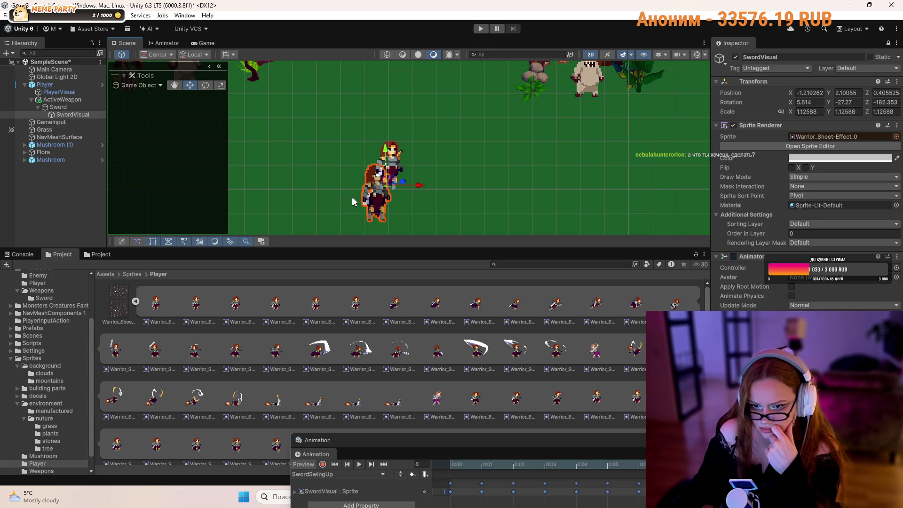
pyautogui.click(131, 275)
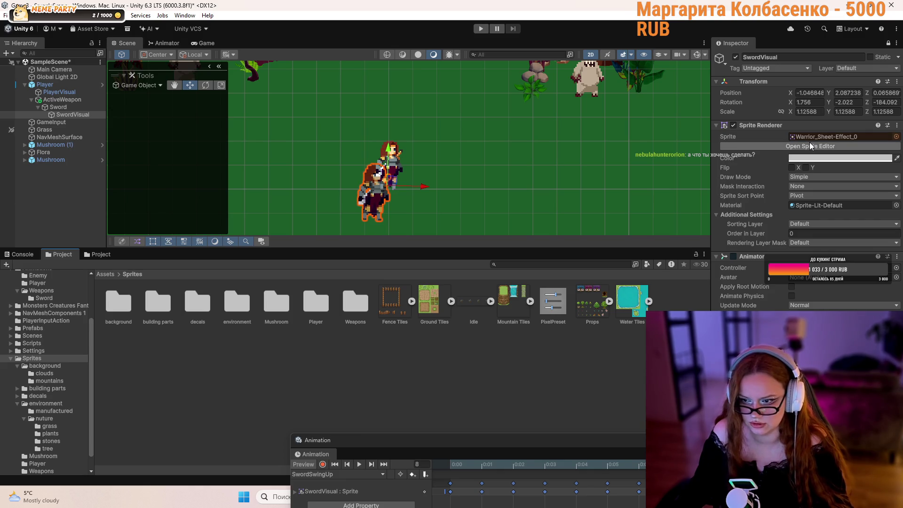
pyautogui.click(798, 147)
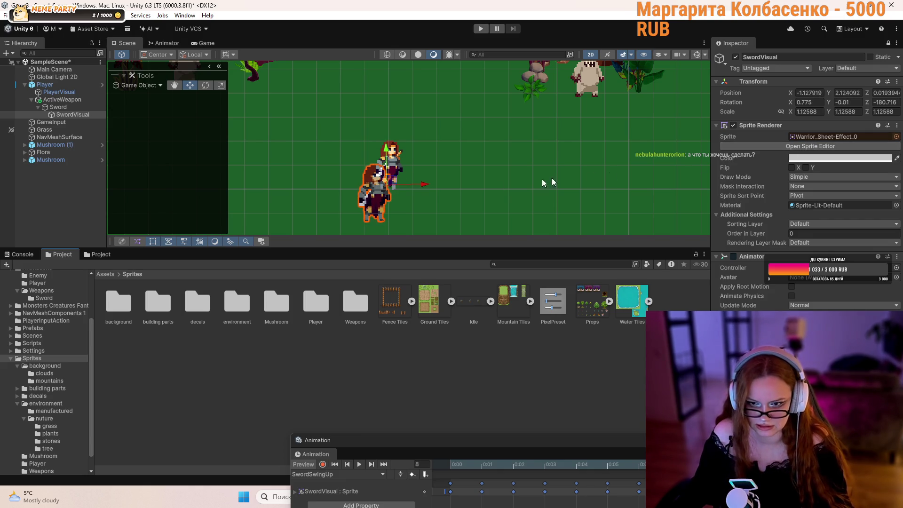
pyautogui.click(390, 215)
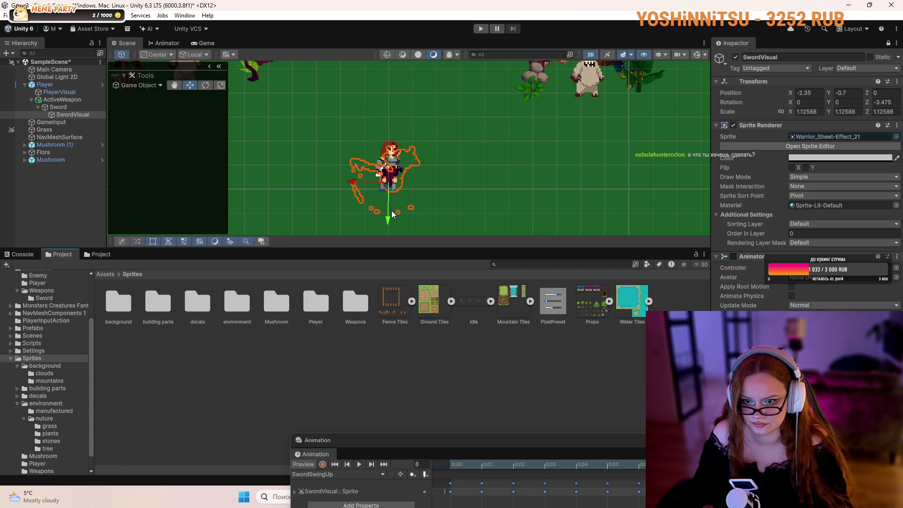
pyautogui.click(391, 205)
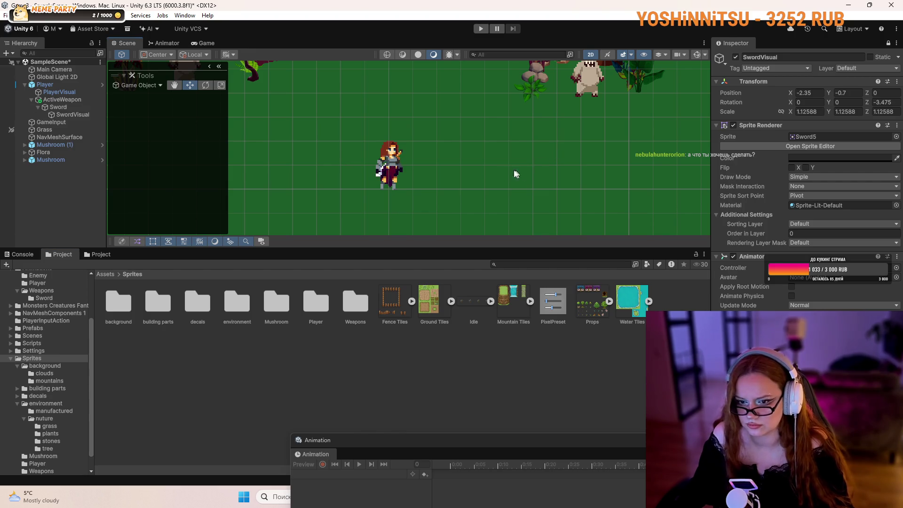
# - Close the Animation window, browse the Sprites/Player frames, and switch to the YouTube tutorial
pyautogui.scroll(3, 435, 162)
pyautogui.scroll(1, 412, 130)
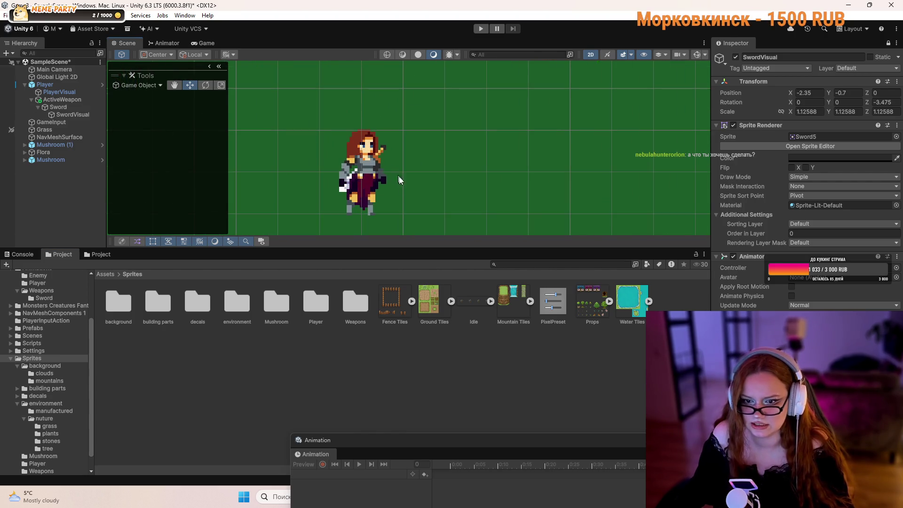
pyautogui.click(588, 348)
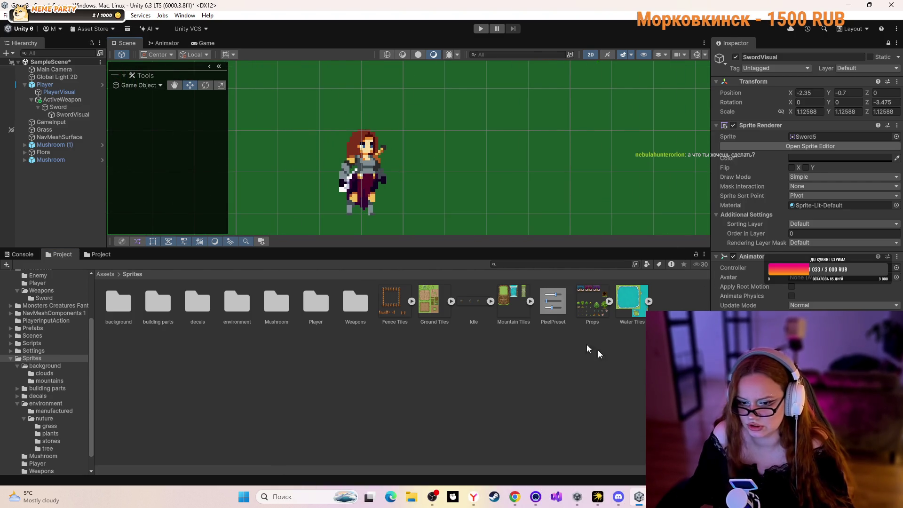
pyautogui.doubleClick(311, 303)
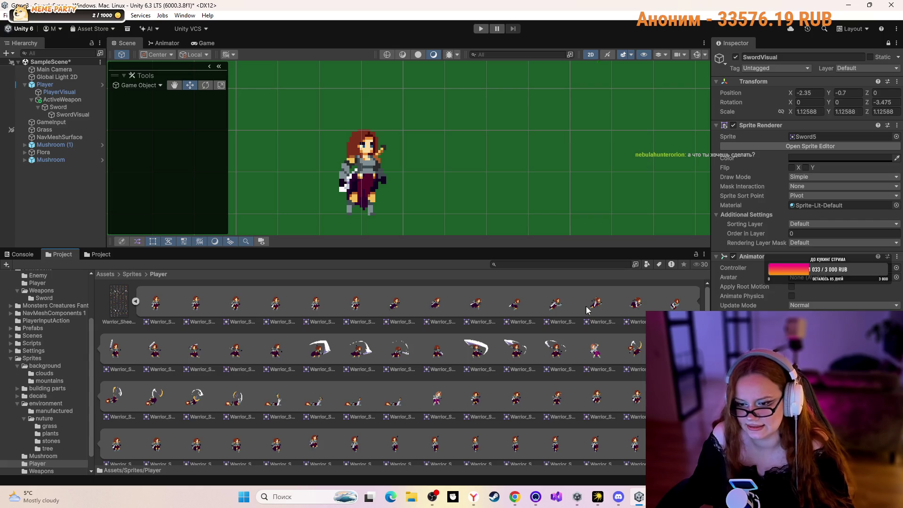
pyautogui.scroll(-1, 628, 317)
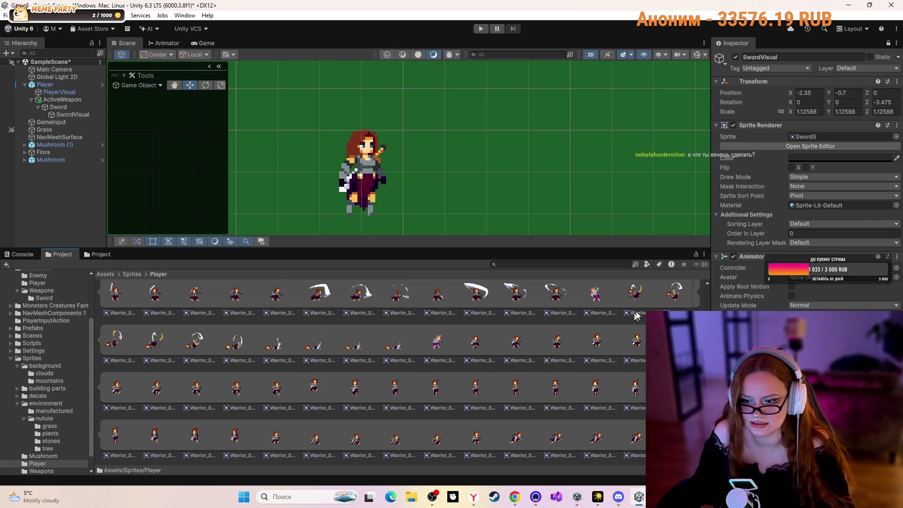
pyautogui.scroll(-2, 325, 342)
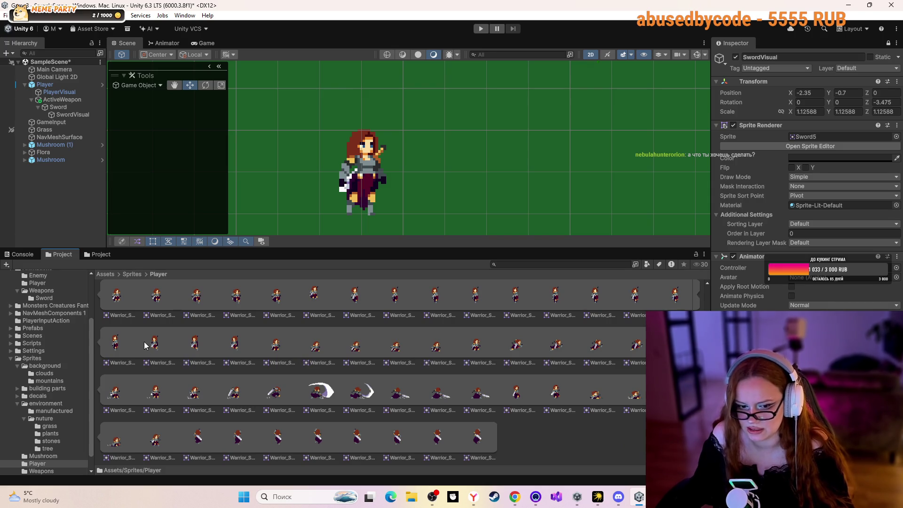
pyautogui.scroll(1, 488, 351)
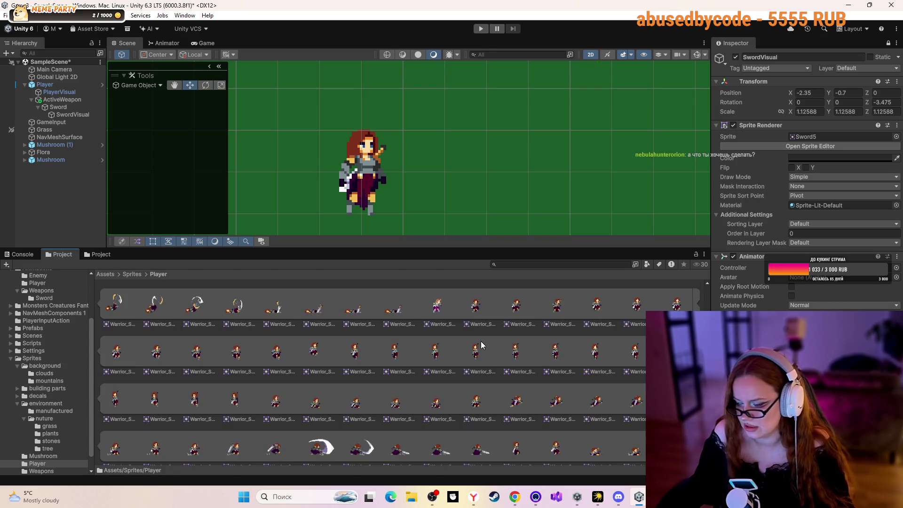
pyautogui.scroll(2, 481, 346)
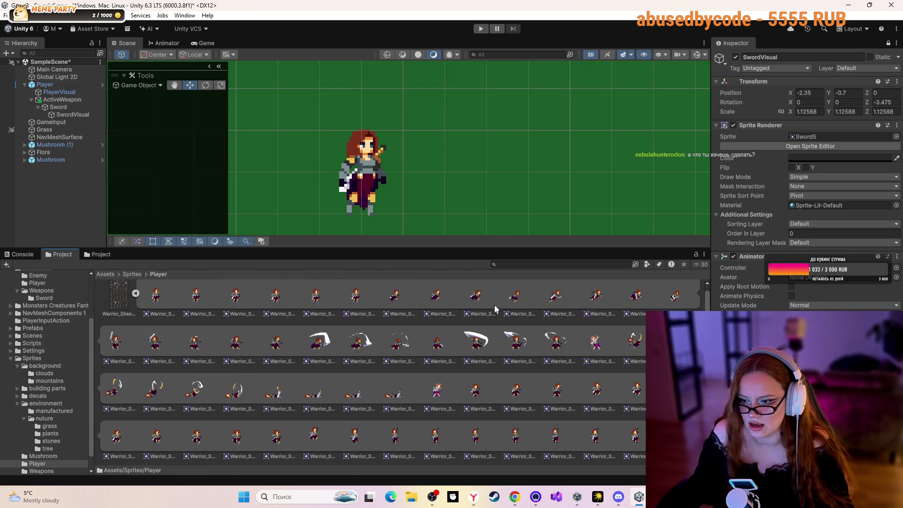
pyautogui.click(514, 496)
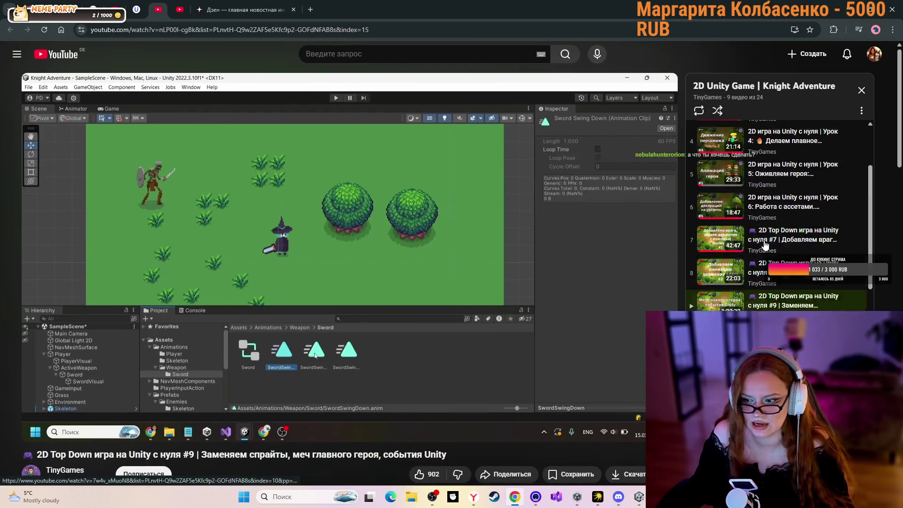
# - Check the tutorial's Sword Swing Down clip setup at its current playback point
pyautogui.scroll(-4, 754, 226)
pyautogui.moveTo(266, 233)
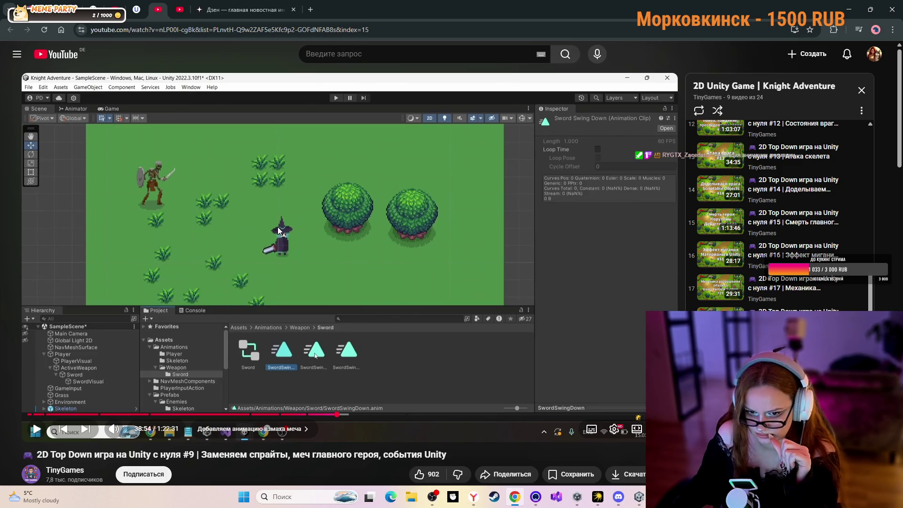
# - Back in Unity, cycle the scene selection between Player and SwordVisual
pyautogui.hotkey('alt', 'Tab')
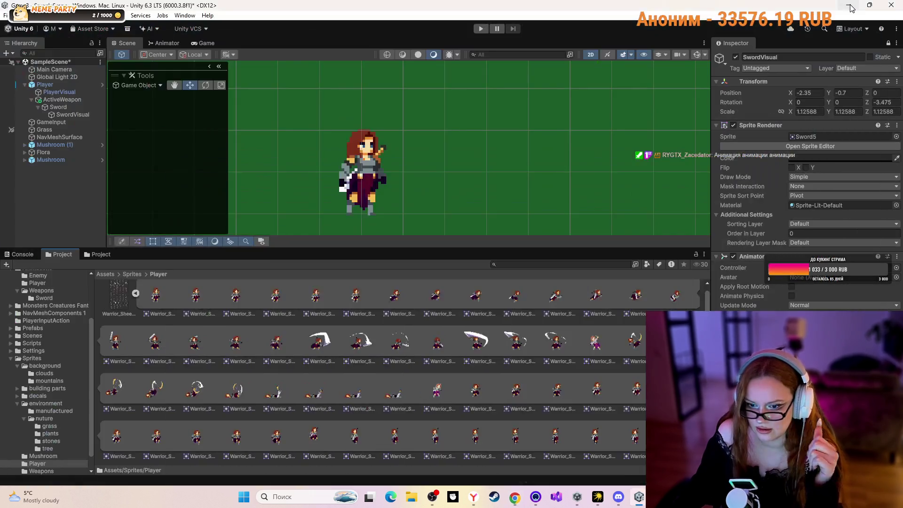
pyautogui.click(374, 160)
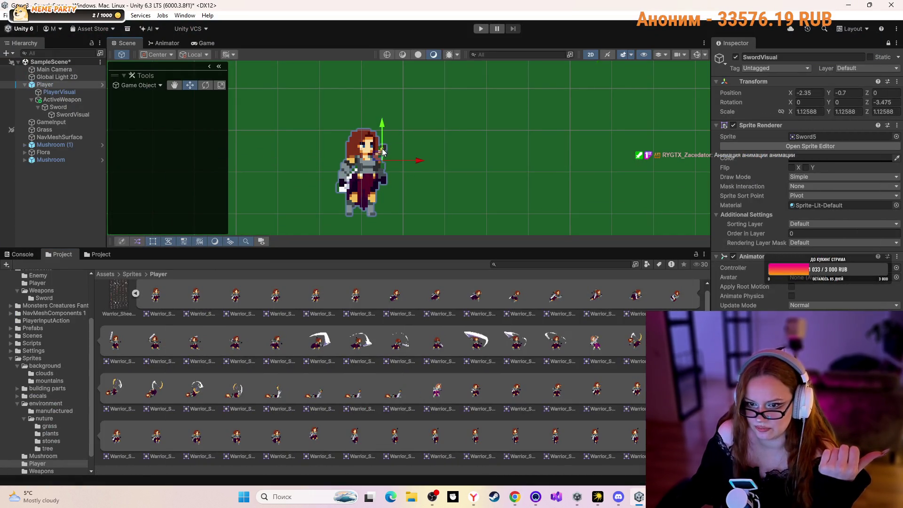
pyautogui.click(348, 183)
pyautogui.click(348, 183)
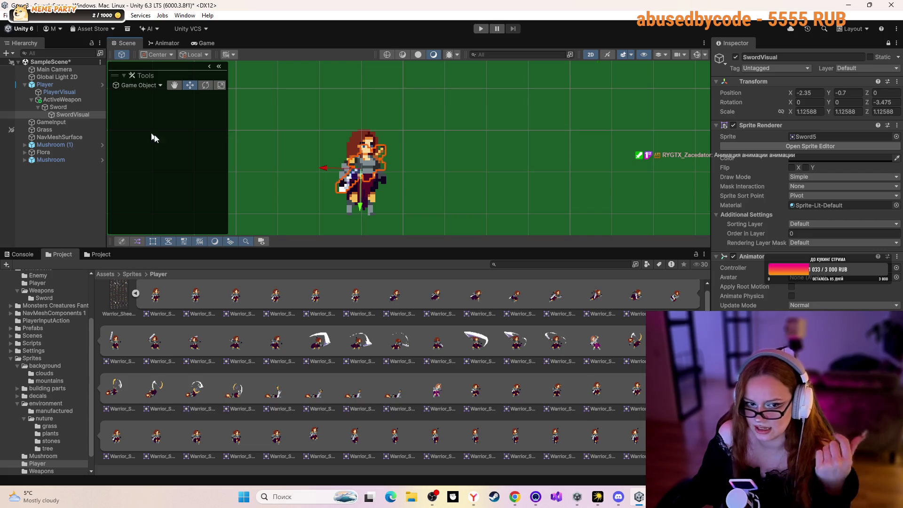
pyautogui.click(368, 189)
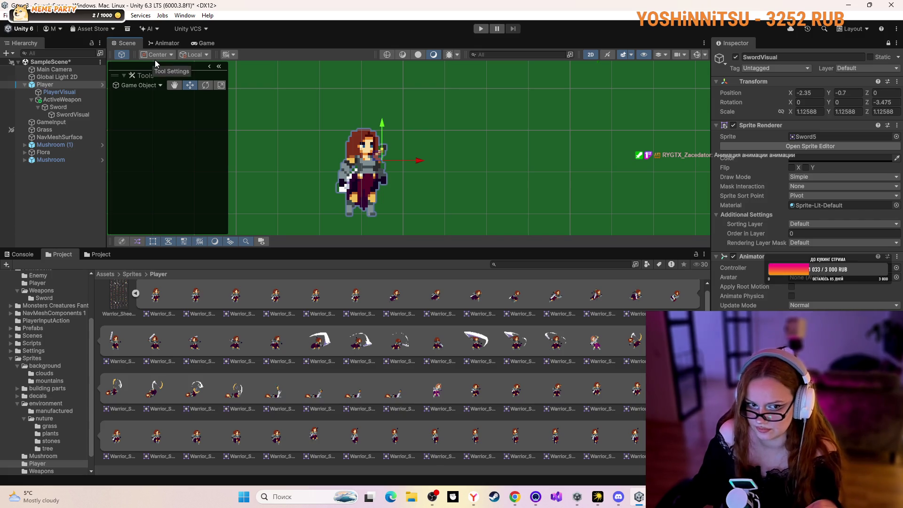
# - Inspect the Sword, SwordVisual and Player objects, clear the selection, then bring up Discord
pyautogui.click(79, 107)
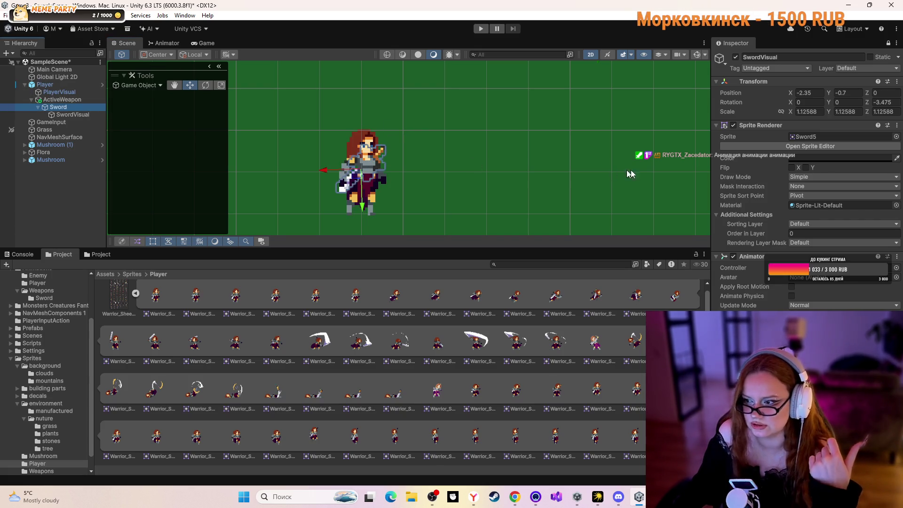
pyautogui.moveTo(497, 164); pyautogui.dragTo(391, 152)
pyautogui.click(391, 151)
pyautogui.click(352, 173)
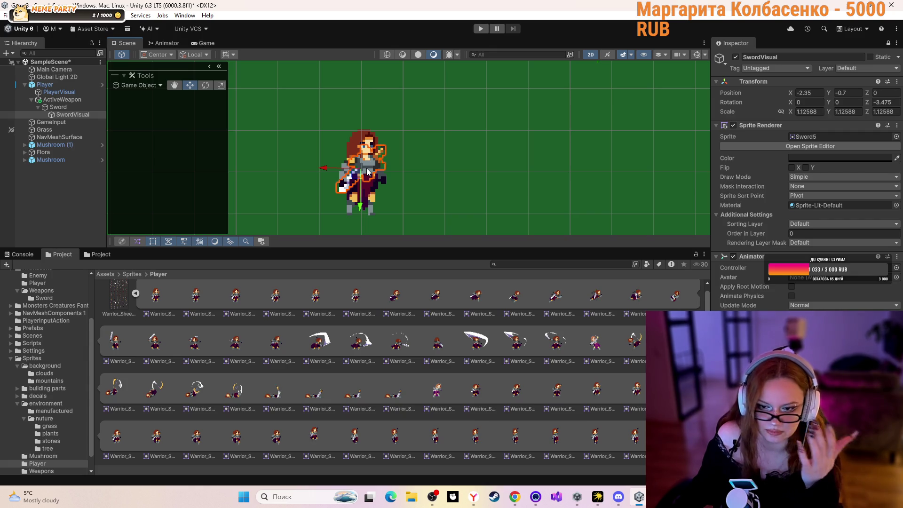
pyautogui.click(371, 188)
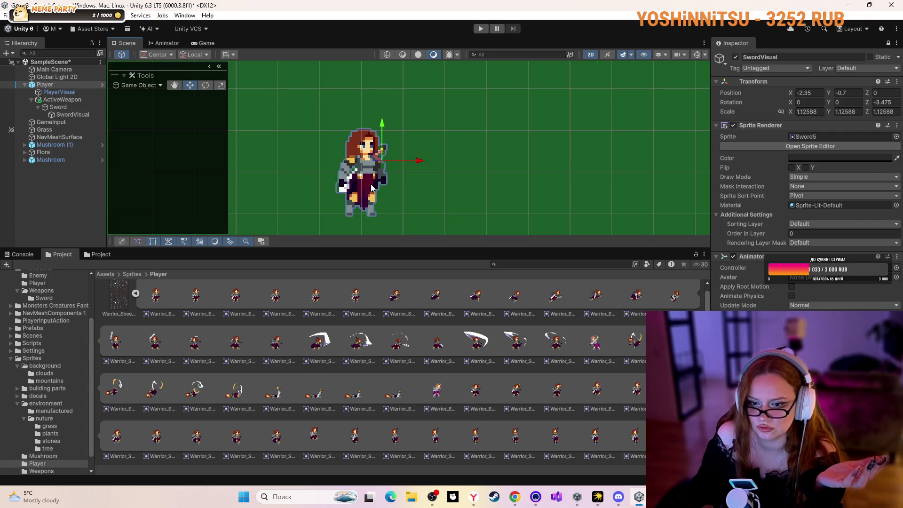
pyautogui.click(484, 196)
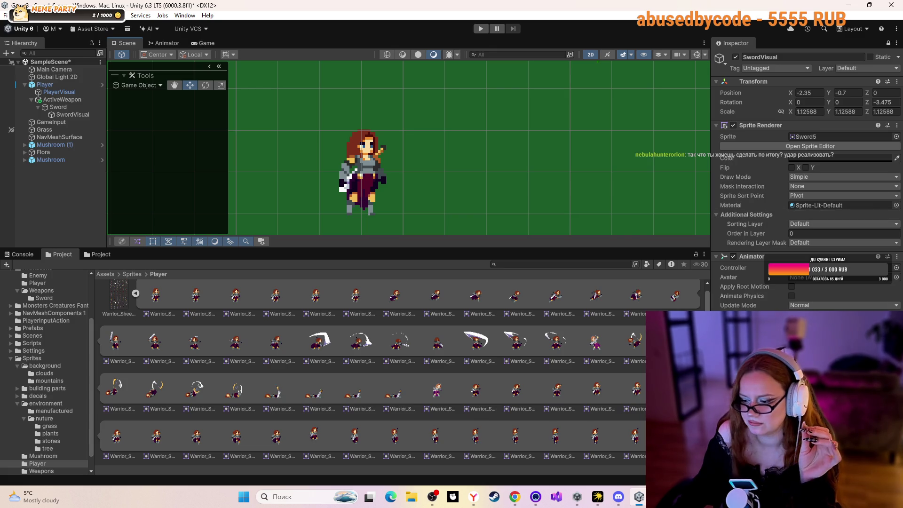
pyautogui.click(619, 498)
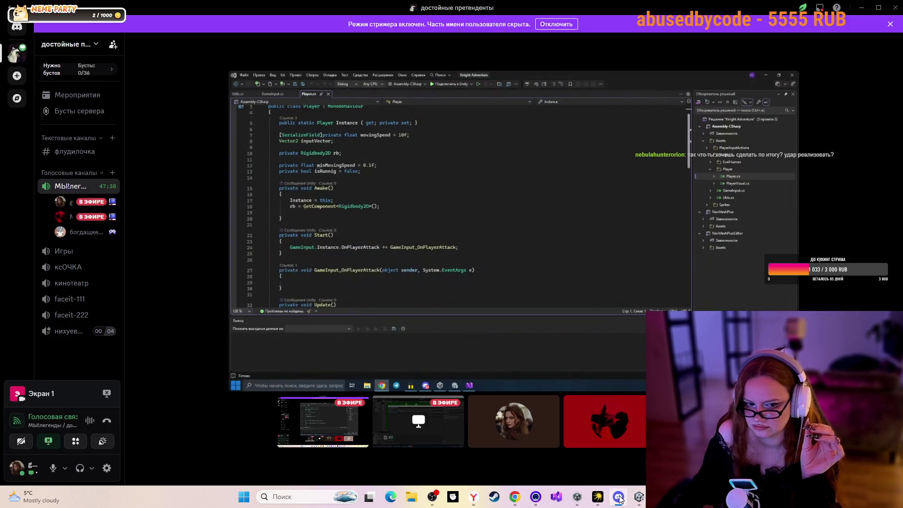
# - Go from the Discord screen share back to the Unity editor
pyautogui.click(619, 497)
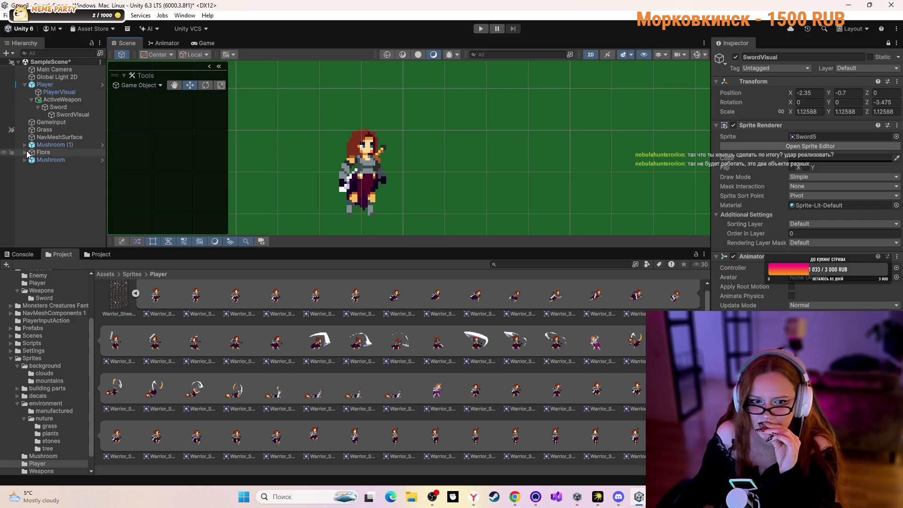
# - Browse to Assets/Animations/Weapons/Sword and open the Sword controller and SwordSwingDown clip
pyautogui.click(105, 273)
pyautogui.click(205, 309)
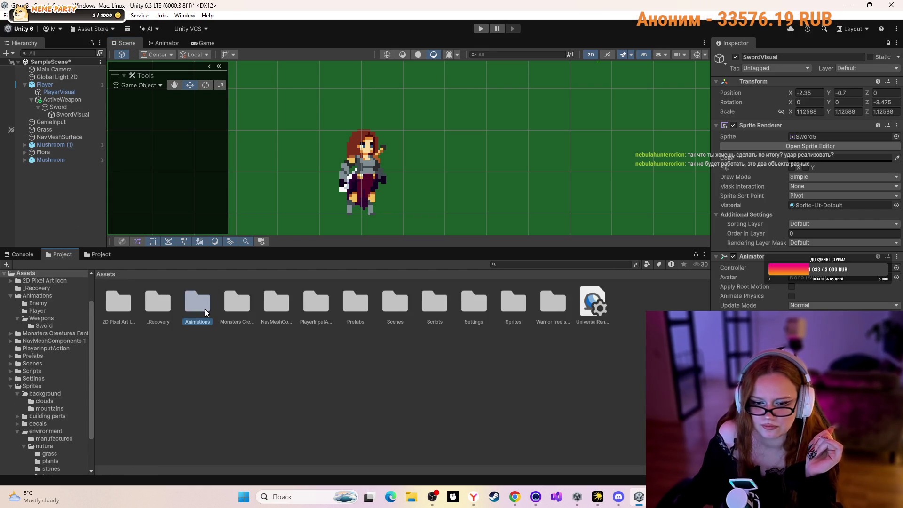
pyautogui.doubleClick(204, 309)
pyautogui.doubleClick(189, 302)
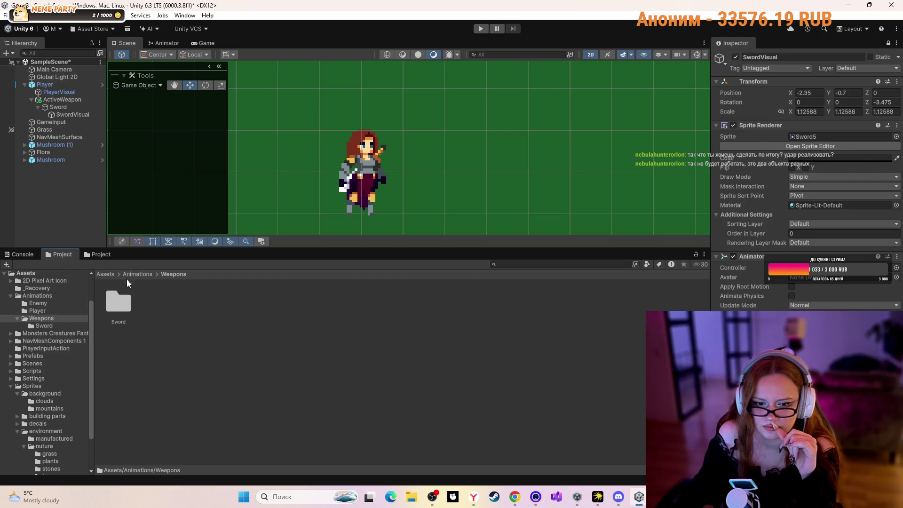
pyautogui.doubleClick(122, 302)
pyautogui.doubleClick(126, 295)
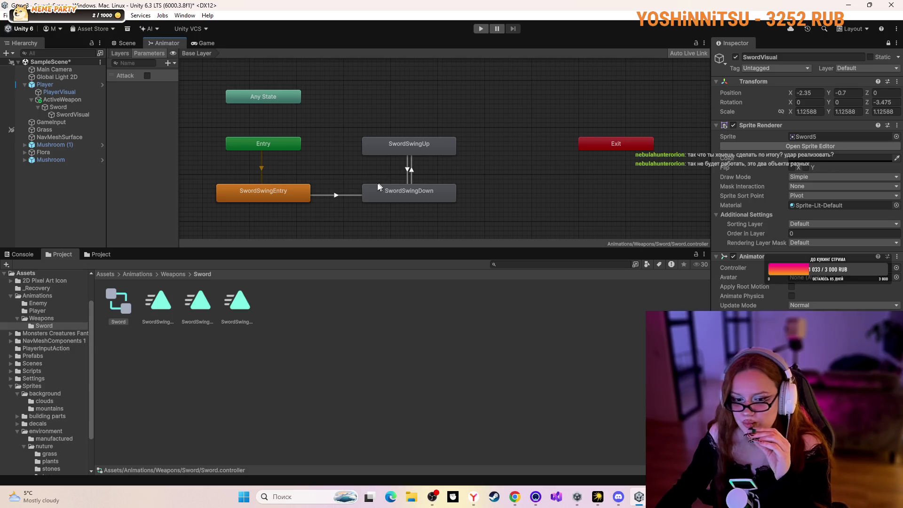
pyautogui.click(197, 312)
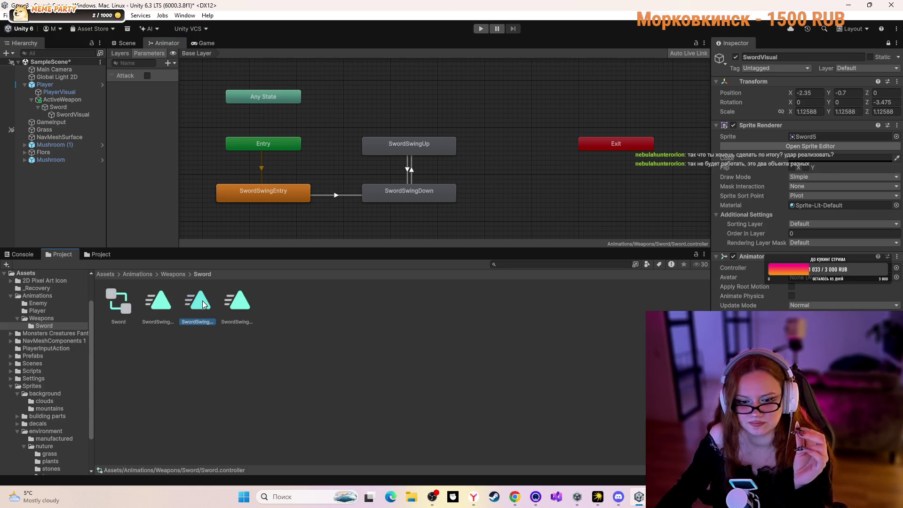
pyautogui.doubleClick(163, 300)
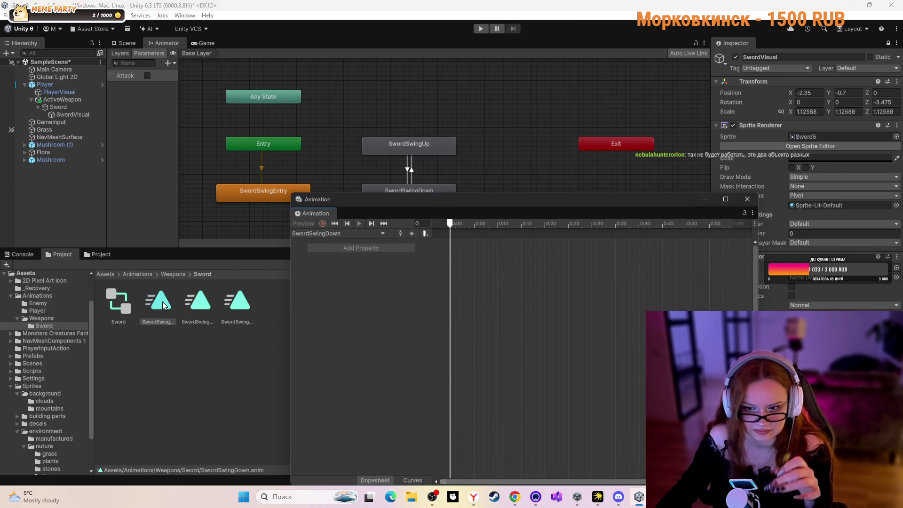
# - Show the SwordSwingUp clip's keyframes and delete its 0:00 sprite keys
pyautogui.click(193, 305)
pyautogui.click(237, 305)
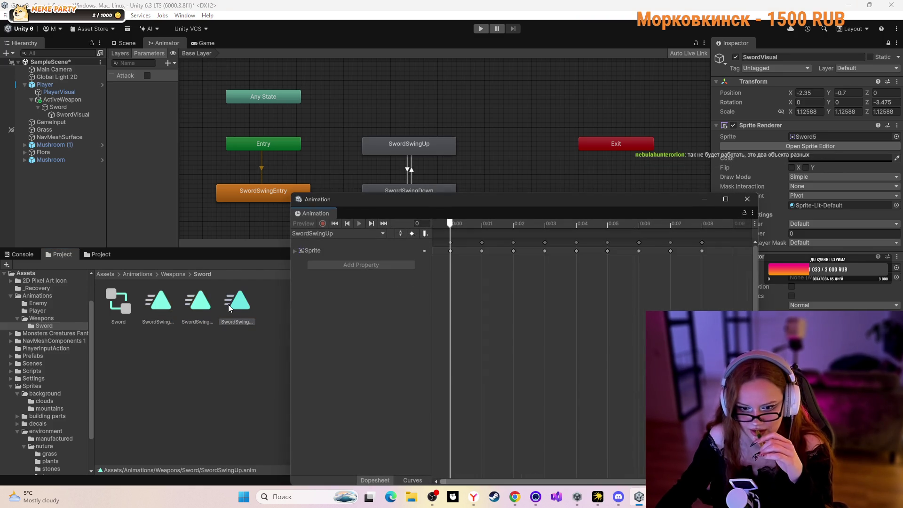
pyautogui.click(450, 250)
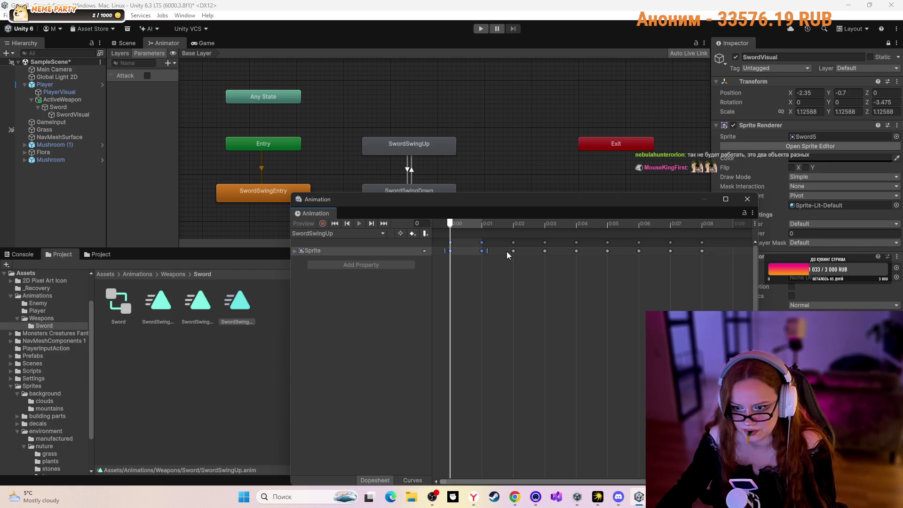
pyautogui.click(515, 252)
pyautogui.click(452, 250)
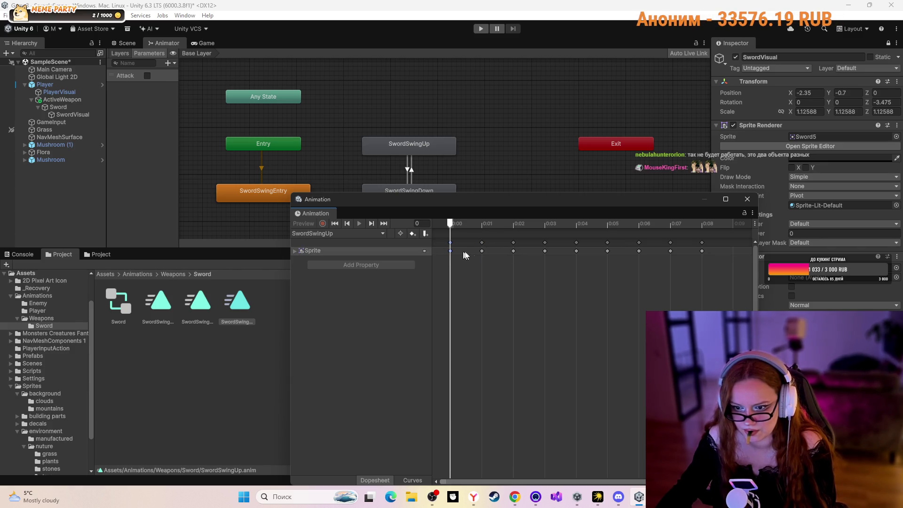
pyautogui.click(450, 250)
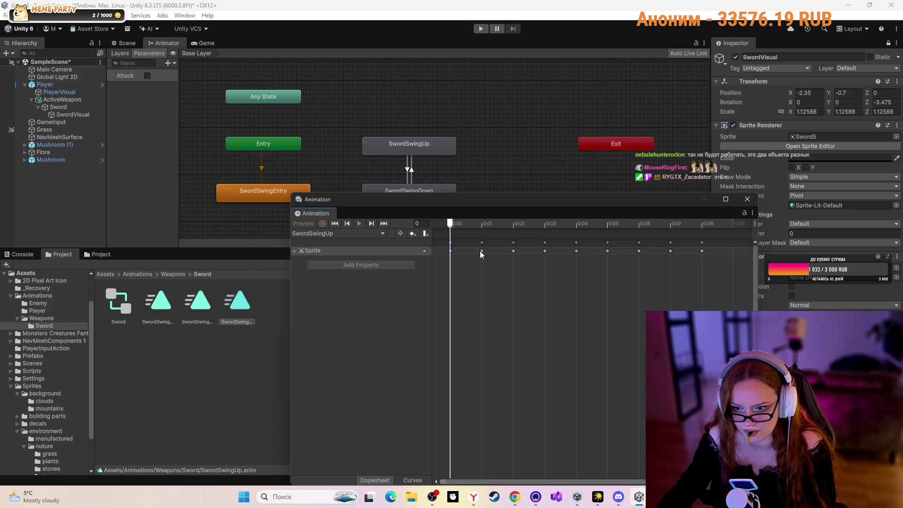
pyautogui.keyDown('shift'); pyautogui.click(514, 252); pyautogui.keyUp('shift')
pyautogui.click(544, 250)
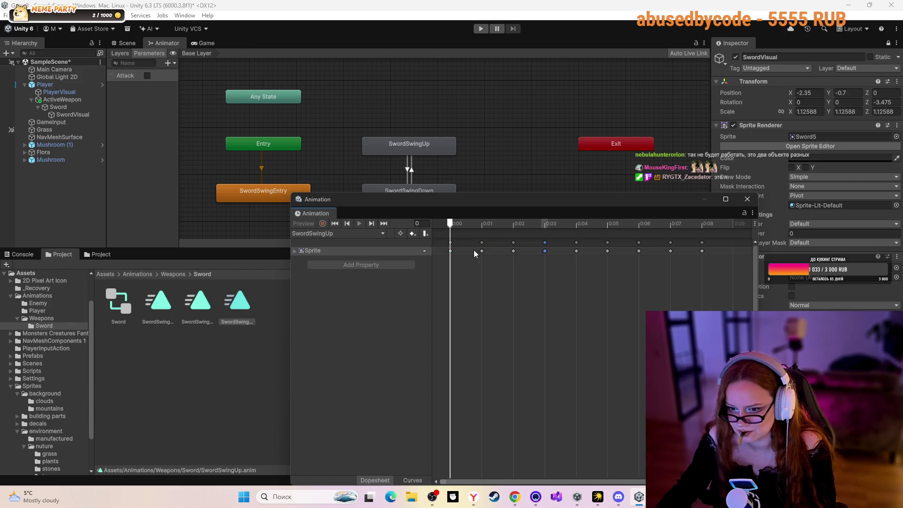
pyautogui.keyDown('shift'); pyautogui.click(450, 251); pyautogui.keyUp('shift')
pyautogui.rightClick(469, 251)
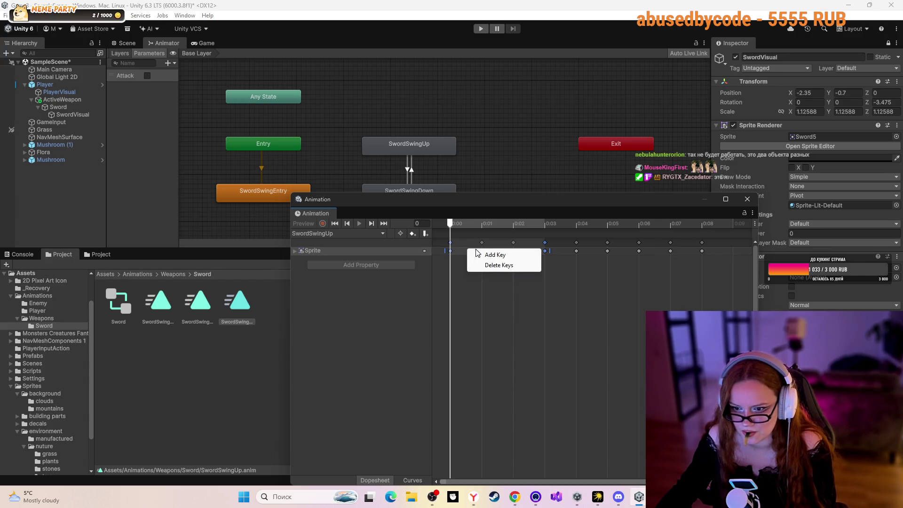
pyautogui.click(498, 266)
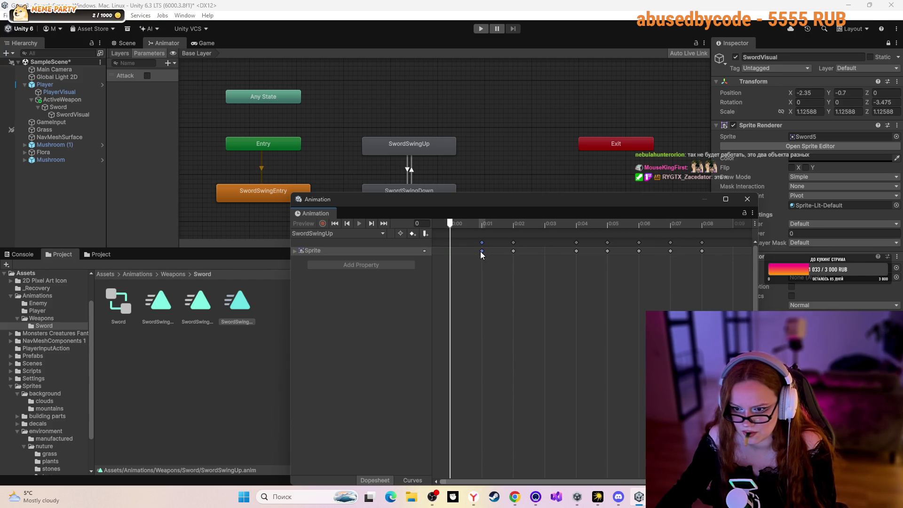
# - Delete the remaining 0:01 to 0:08 sprite keys, close the timeline, and return to YouTube
pyautogui.rightClick(481, 251)
pyautogui.click(498, 267)
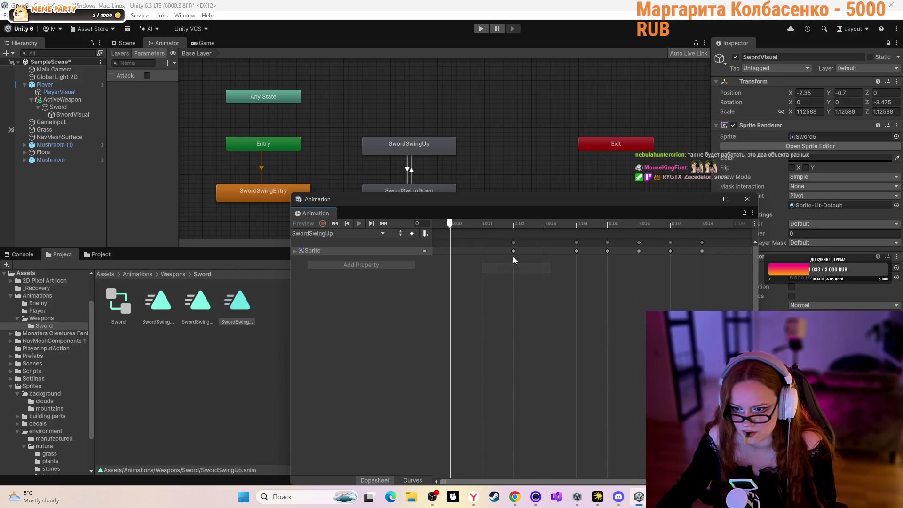
pyautogui.click(579, 251)
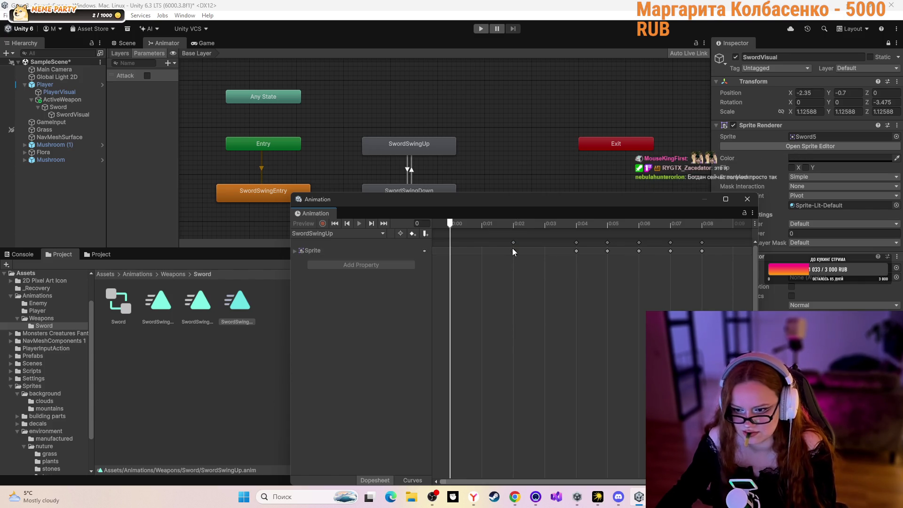
pyautogui.moveTo(512, 247); pyautogui.dragTo(583, 253)
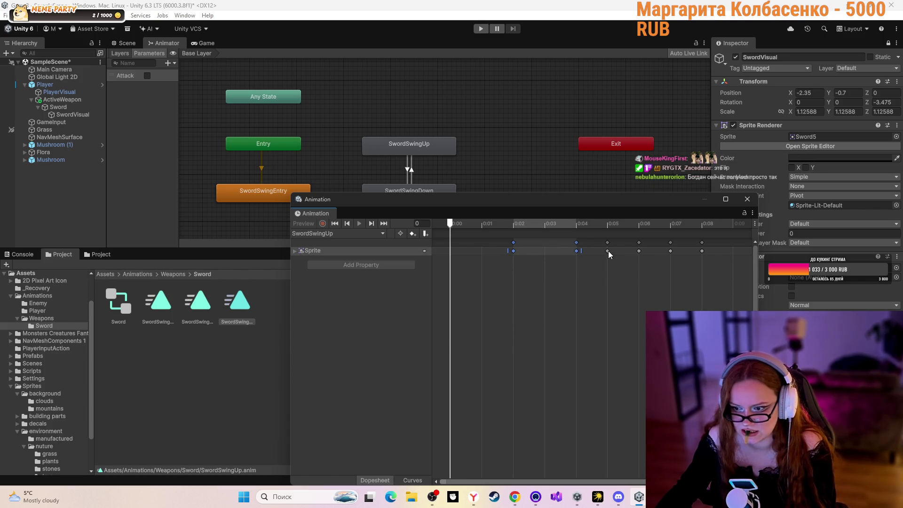
pyautogui.keyDown('shift'); pyautogui.click(607, 251); pyautogui.keyUp('shift')
pyautogui.keyDown('shift'); pyautogui.click(639, 251); pyautogui.keyUp('shift')
pyautogui.keyDown('shift'); pyautogui.click(670, 251); pyautogui.keyUp('shift')
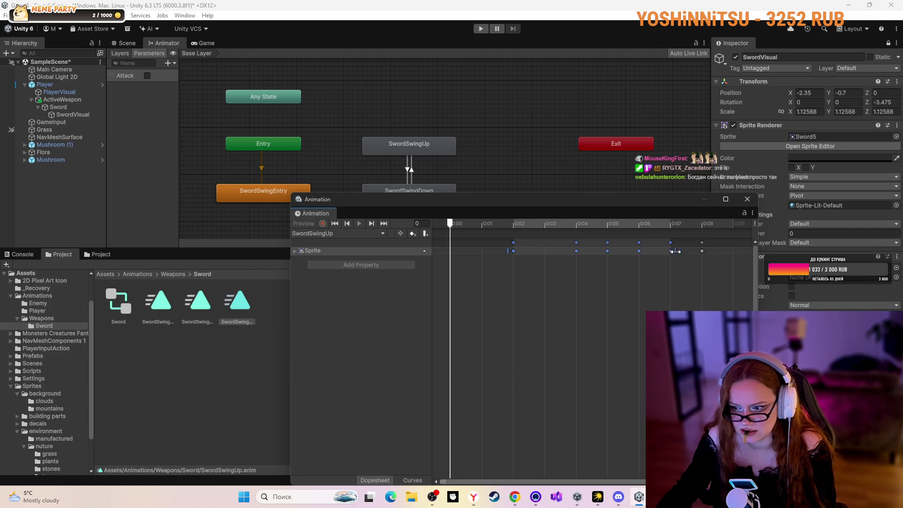
pyautogui.keyDown('shift'); pyautogui.click(701, 251); pyautogui.keyUp('shift')
pyautogui.rightClick(702, 251)
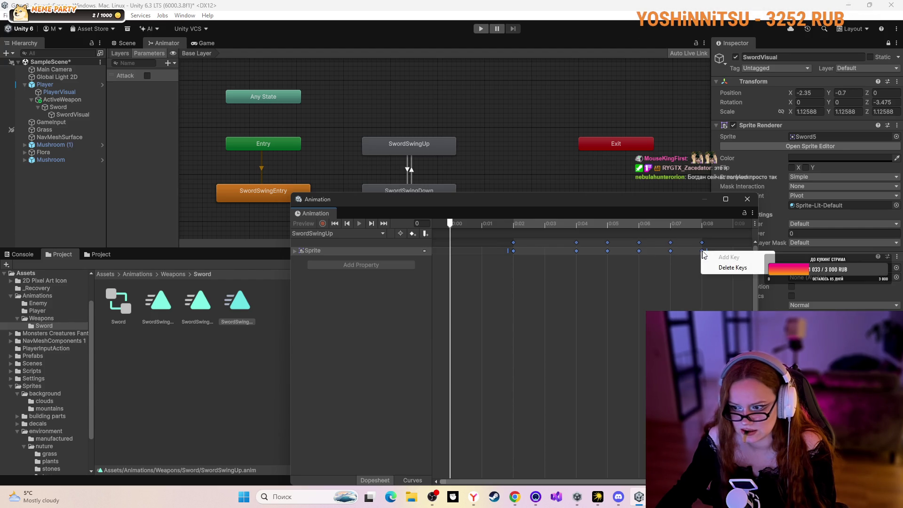
pyautogui.click(730, 268)
pyautogui.click(747, 199)
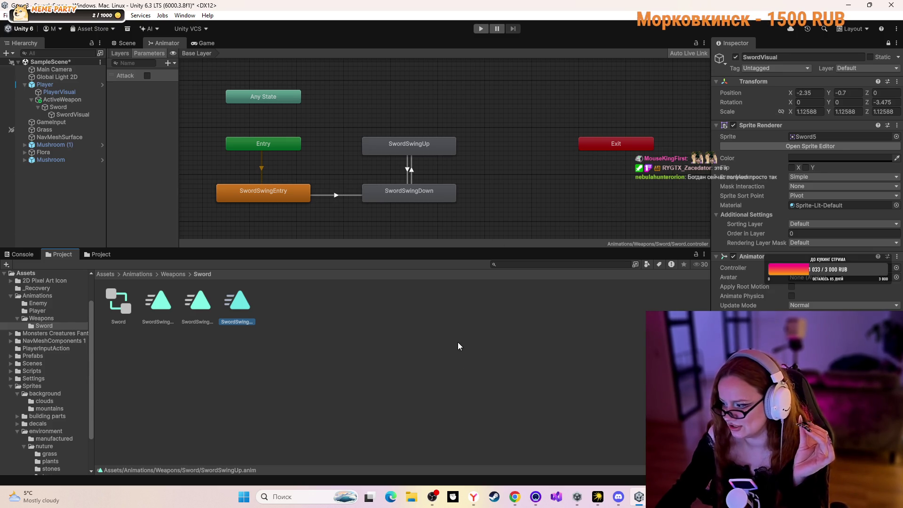
pyautogui.click(274, 304)
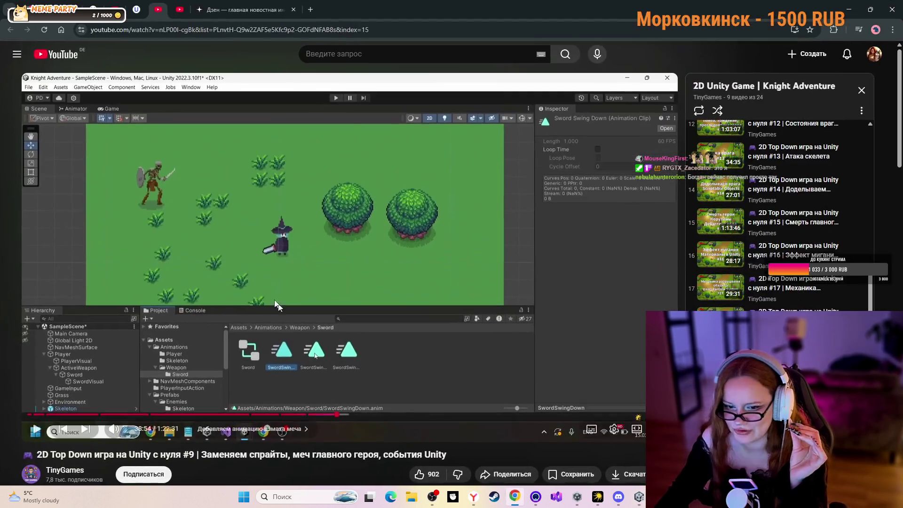
# - Resume the sword swing tutorial, then return to Unity and select SwordVisual in the Hierarchy
pyautogui.click(452, 279)
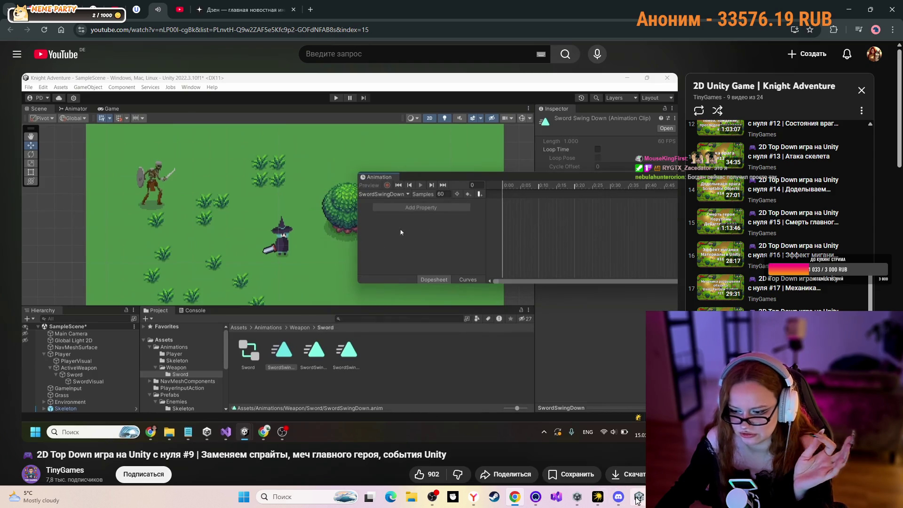
pyautogui.moveTo(638, 498)
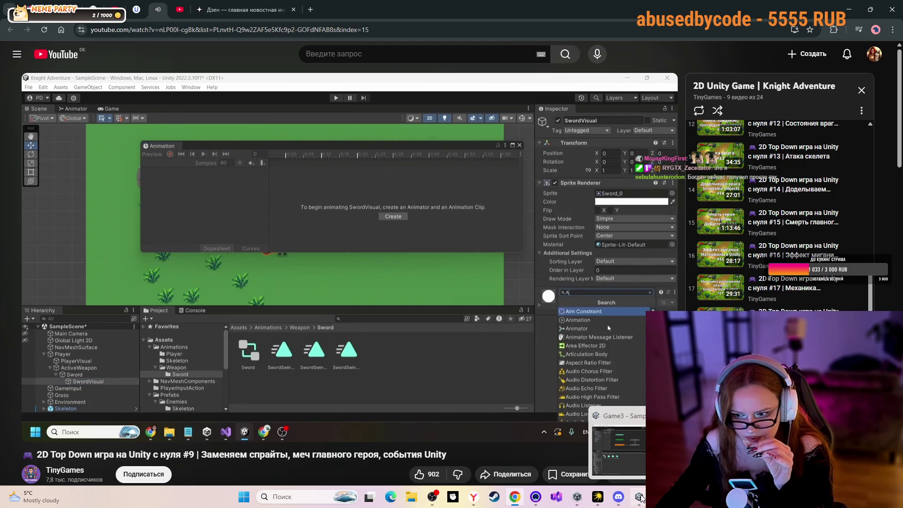
pyautogui.click(640, 496)
pyautogui.click(69, 115)
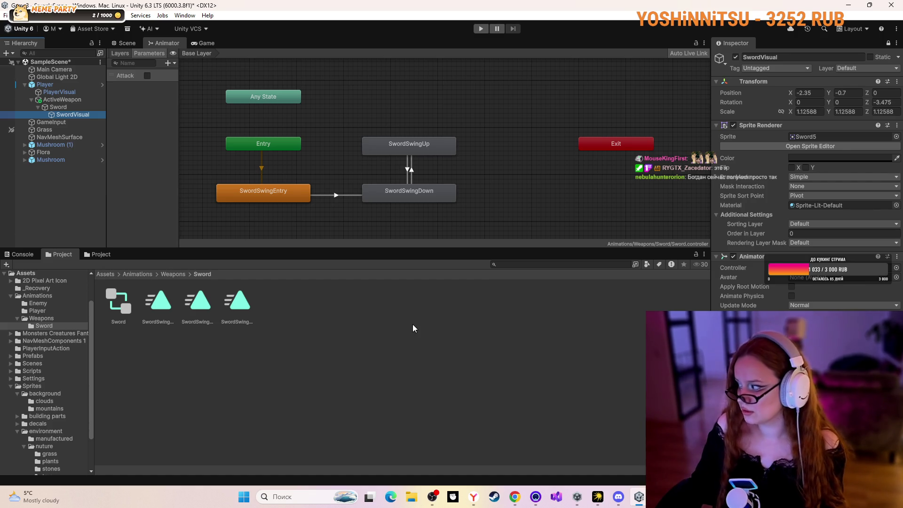
pyautogui.click(515, 497)
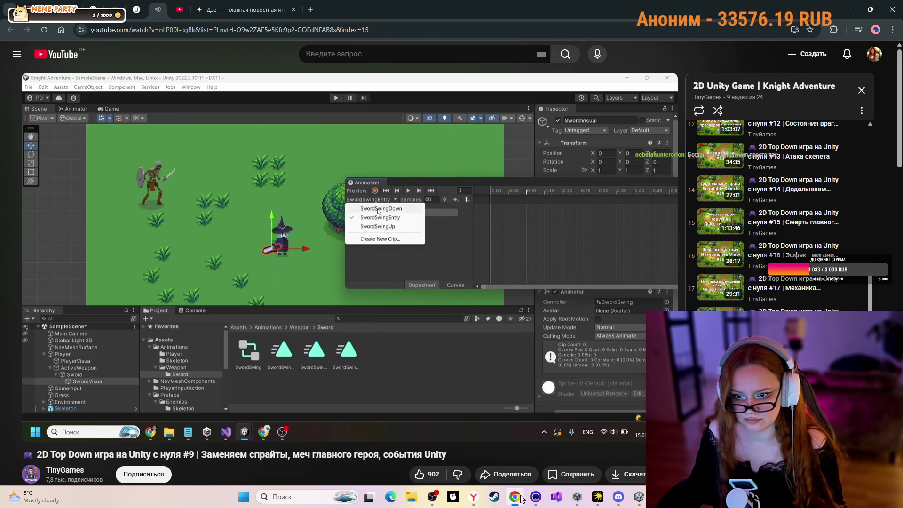
pyautogui.click(517, 497)
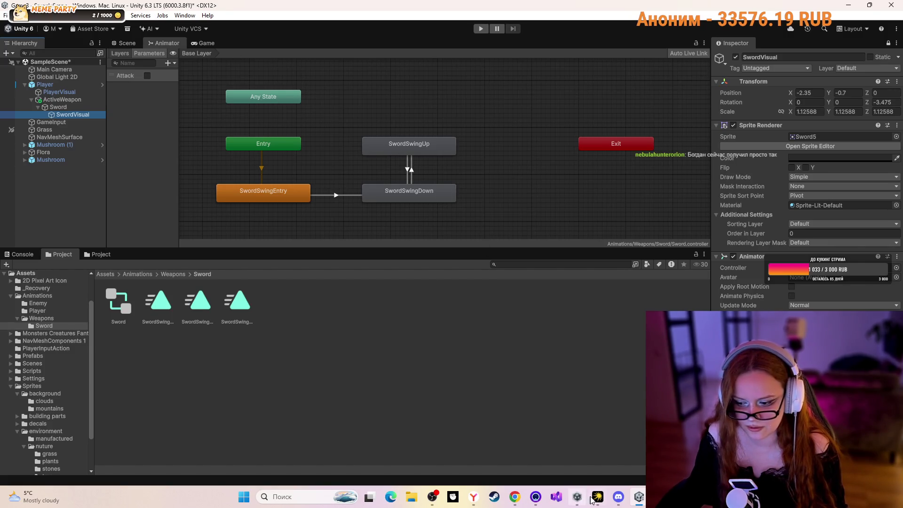
pyautogui.click(534, 497)
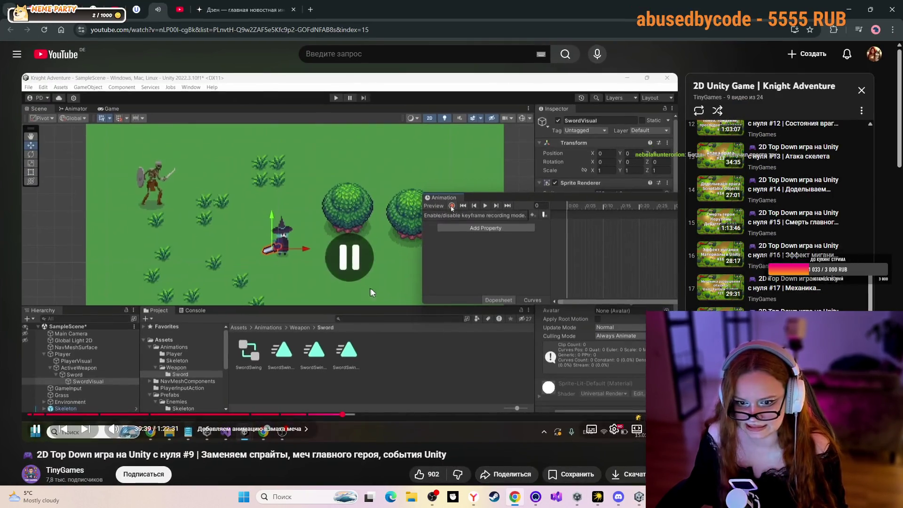
pyautogui.click(638, 501)
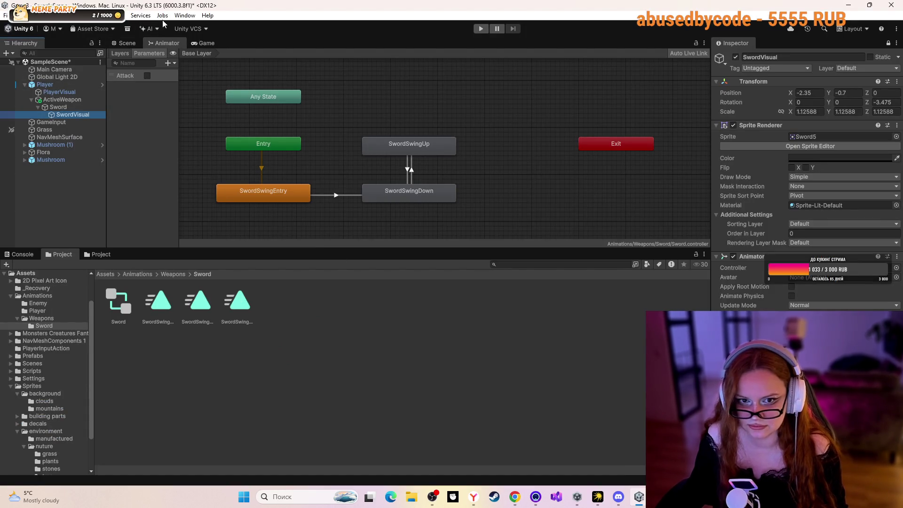
# - Open the Animation window and load the sword's SwordSwingDown clip
pyautogui.click(181, 15)
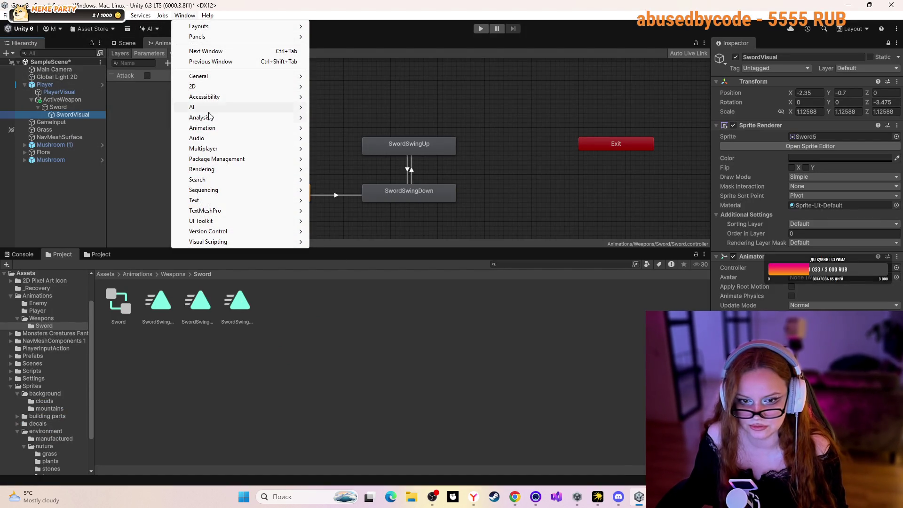
pyautogui.moveTo(212, 129)
pyautogui.click(341, 129)
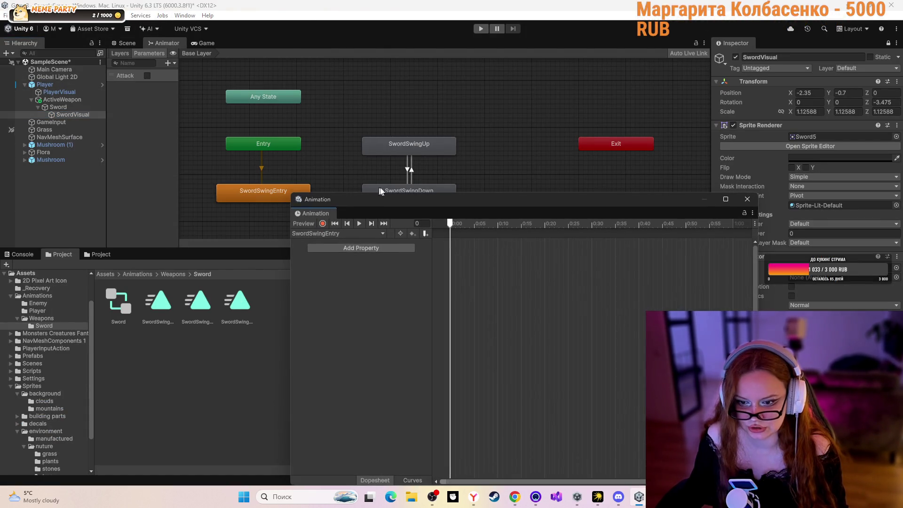
pyautogui.moveTo(449, 201); pyautogui.dragTo(496, 135)
pyautogui.click(402, 167)
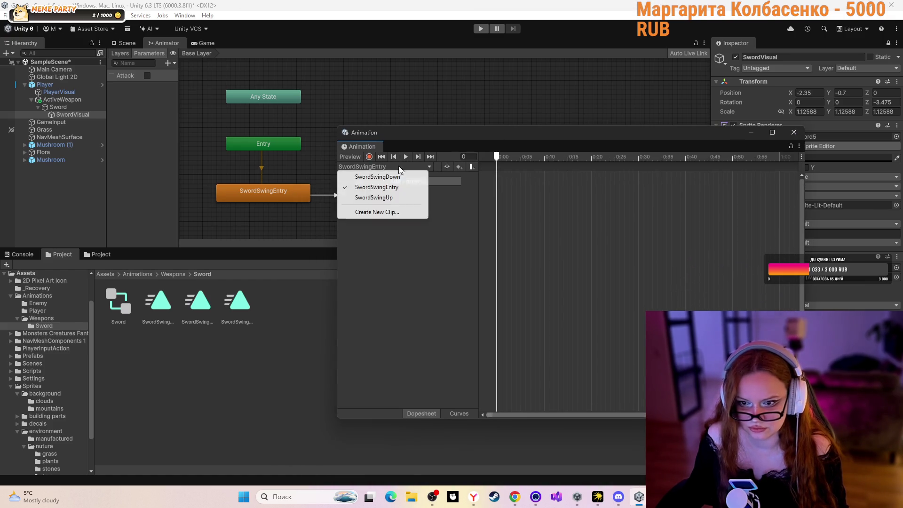
pyautogui.click(381, 178)
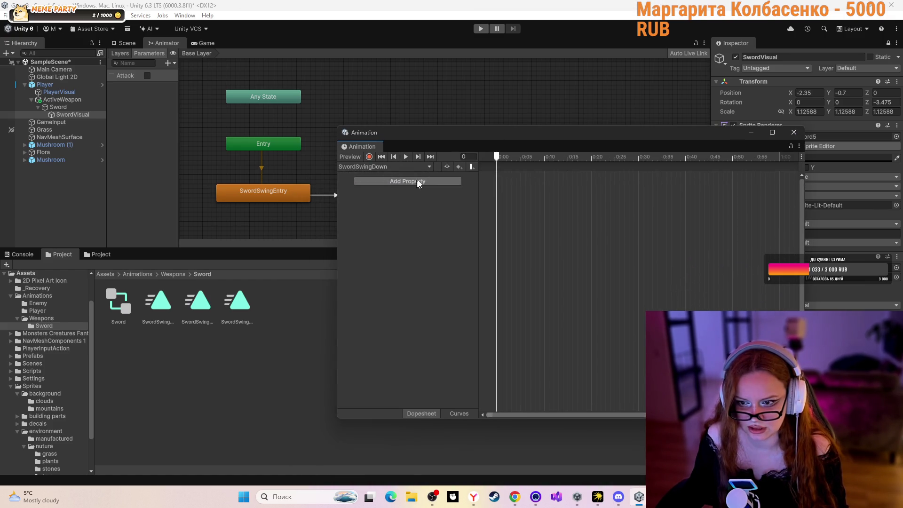
# - Show the character in the Scene view with a narrower Animation window, then resume the tutorial
pyautogui.click(130, 43)
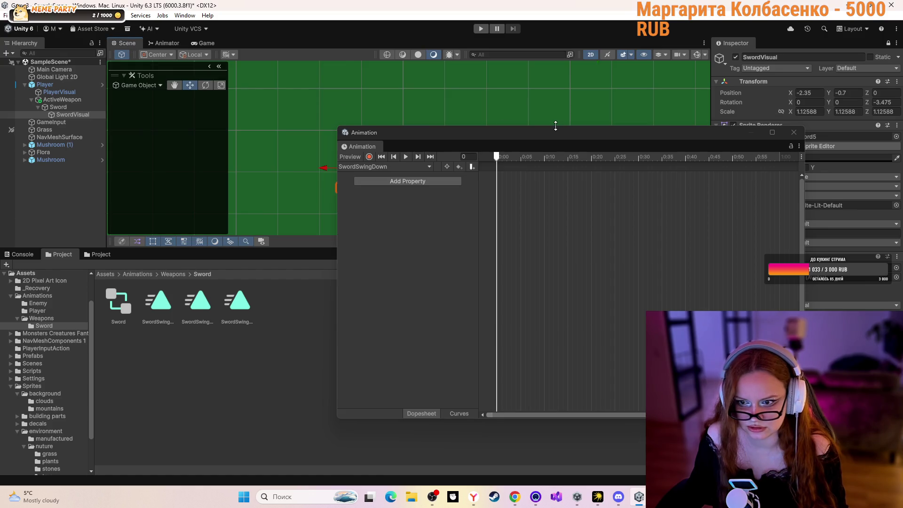
pyautogui.moveTo(554, 134)
pyautogui.mouseDown()
pyautogui.moveTo(599, 173)
pyautogui.moveTo(643, 111)
pyautogui.mouseUp()
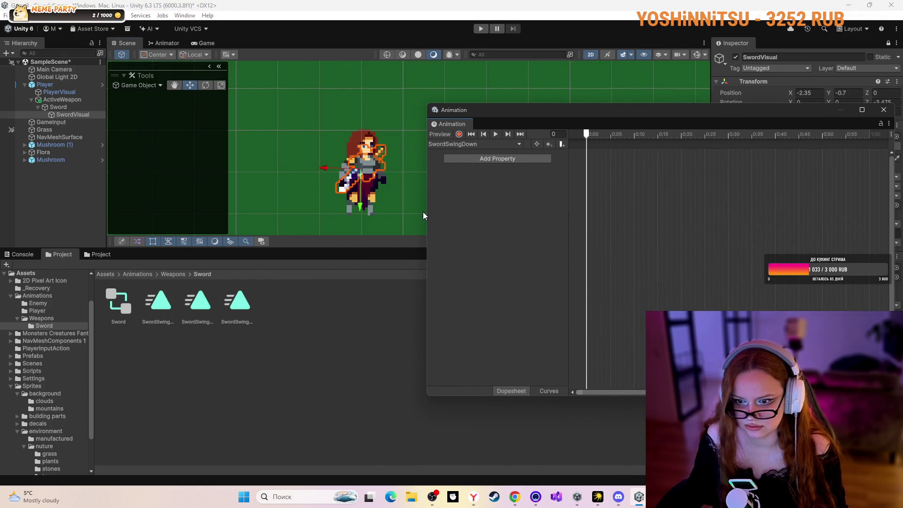
pyautogui.moveTo(427, 212); pyautogui.dragTo(632, 174)
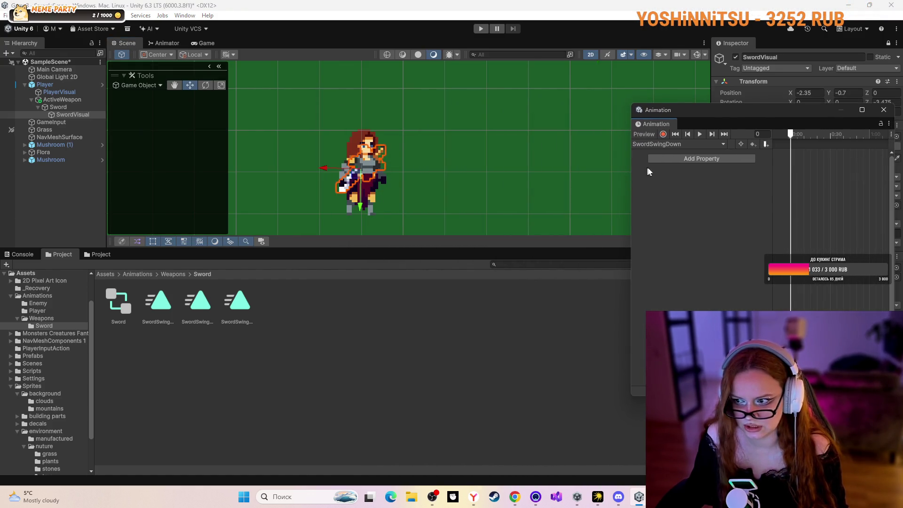
pyautogui.moveTo(703, 111)
pyautogui.mouseDown()
pyautogui.moveTo(574, 113)
pyautogui.moveTo(563, 144)
pyautogui.mouseUp()
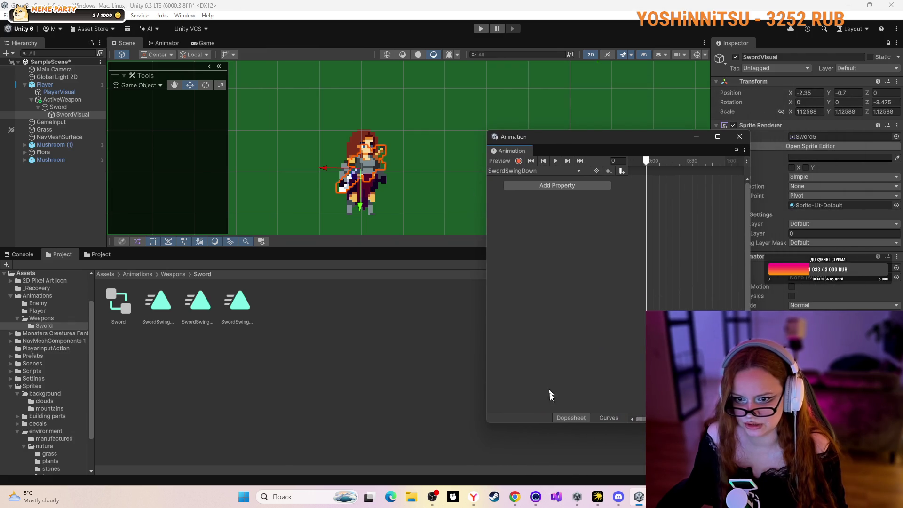
pyautogui.click(515, 496)
pyautogui.click(196, 275)
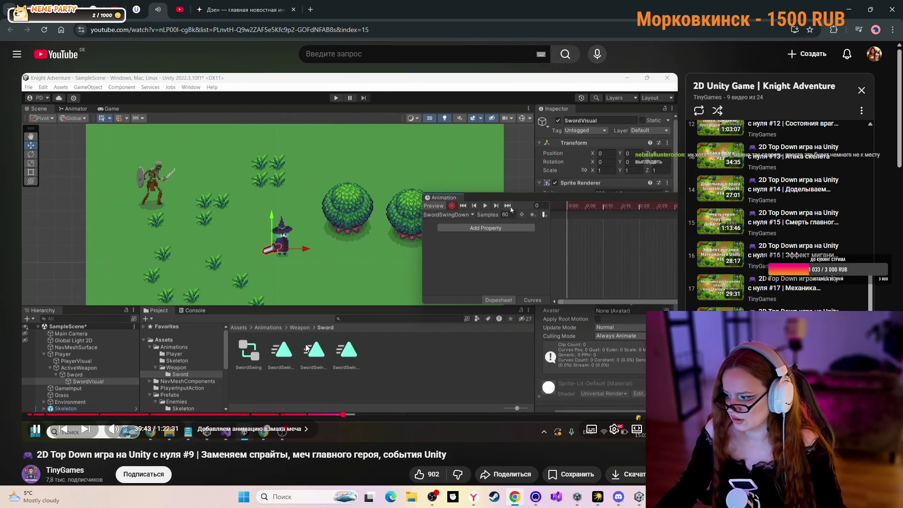
# - Study the tutorial's SwordSwingDown position and rotation keyframing around 39:40–40:20, then return to Unity
pyautogui.click(291, 301)
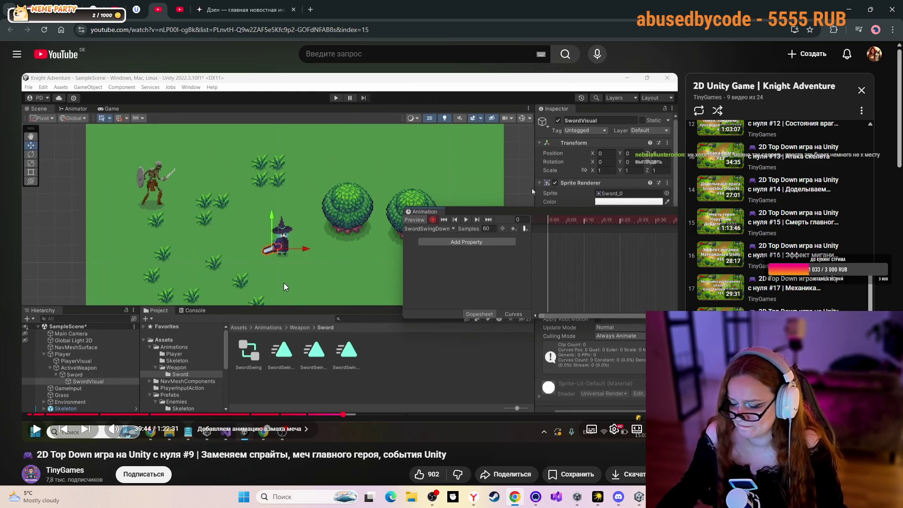
pyautogui.click(283, 283)
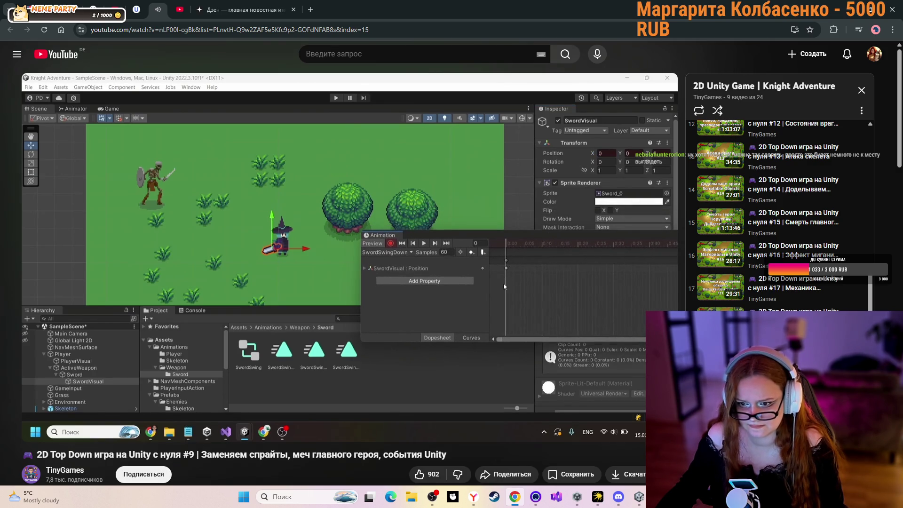
pyautogui.click(307, 297)
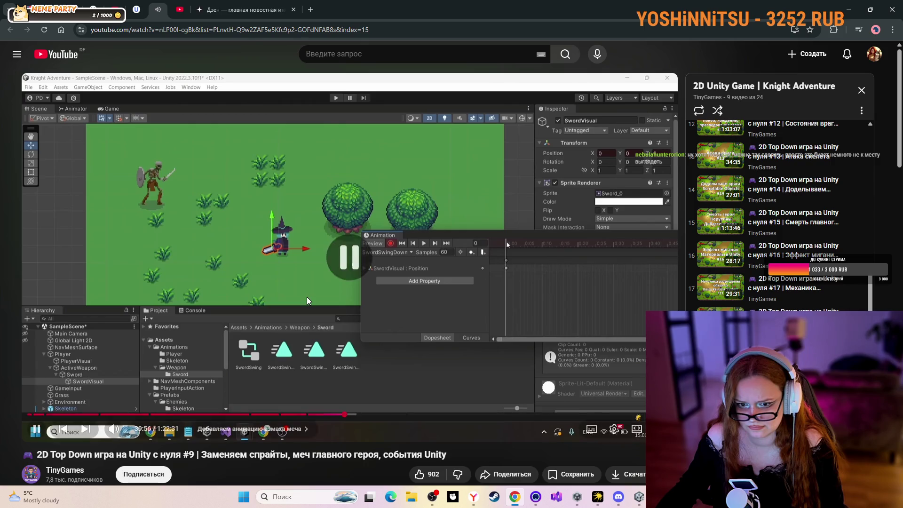
pyautogui.click(239, 315)
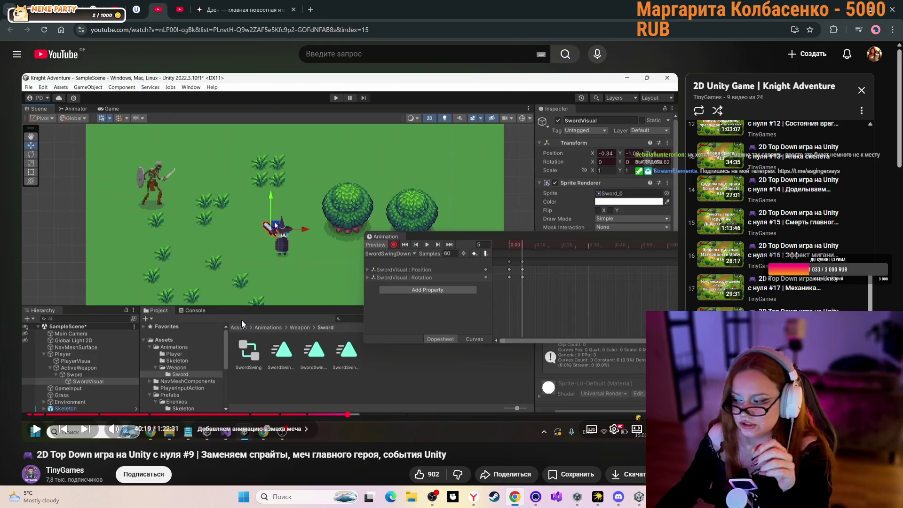
pyautogui.click(238, 323)
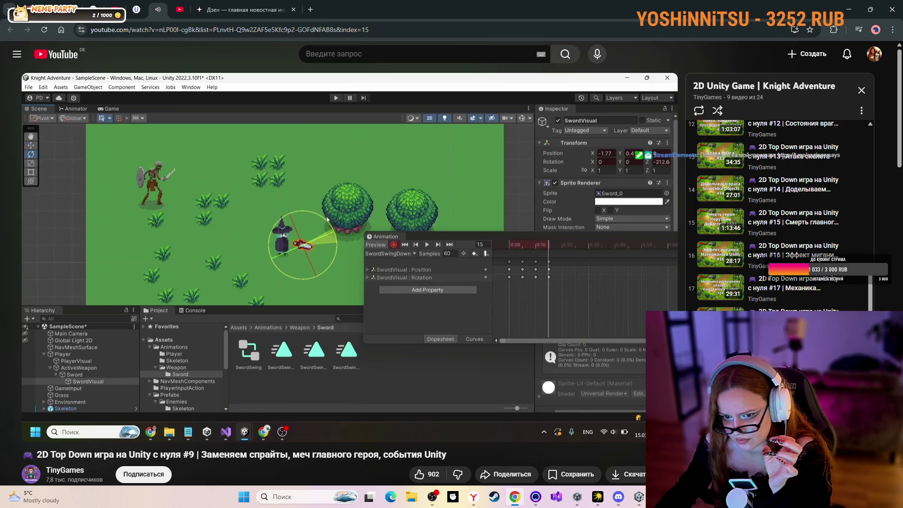
pyautogui.click(233, 322)
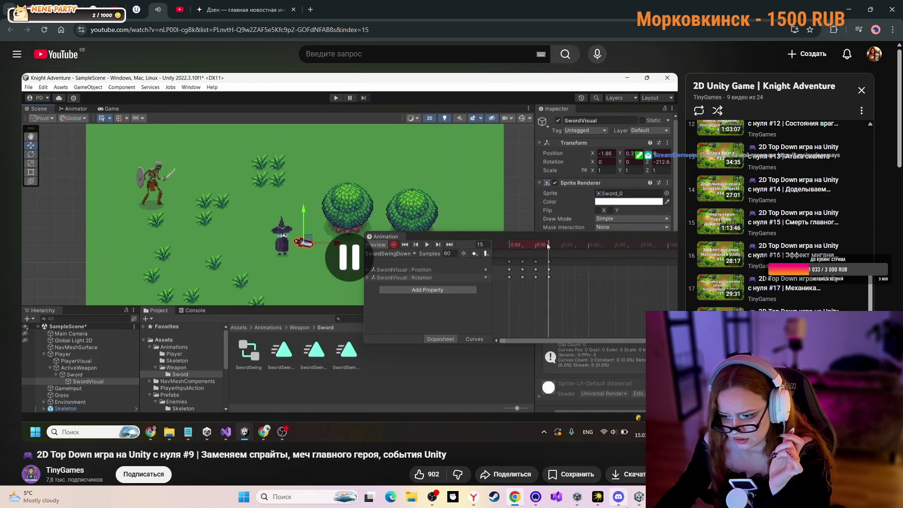
pyautogui.moveTo(633, 499)
pyautogui.click(616, 459)
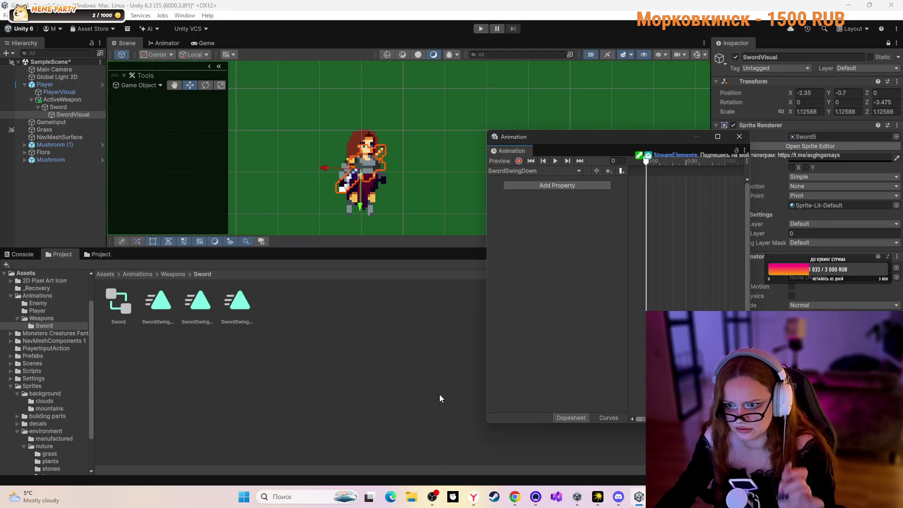
# - Reposition the Animation window and select SwordVisual to show its SwordSwingEntry clip
pyautogui.moveTo(589, 144)
pyautogui.mouseDown()
pyautogui.moveTo(630, 94)
pyautogui.moveTo(644, 149)
pyautogui.moveTo(649, 66)
pyautogui.mouseUp()
pyautogui.click(367, 158)
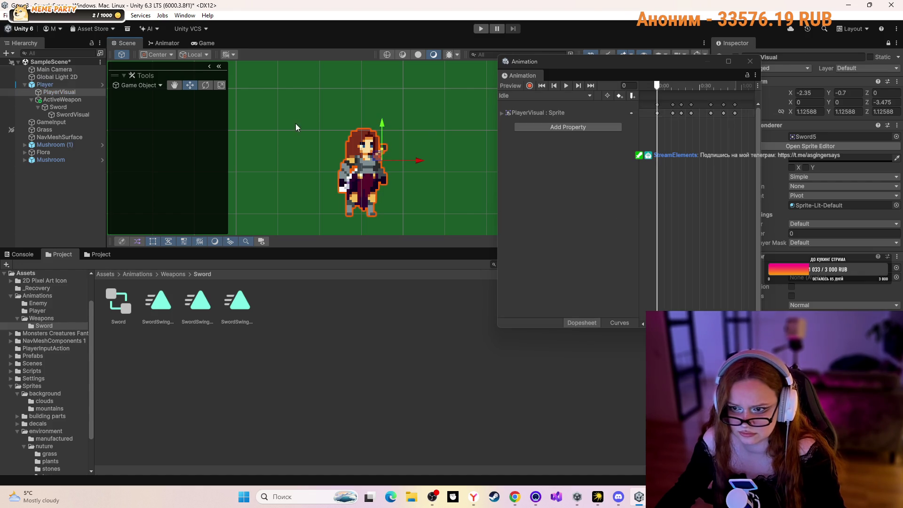
pyautogui.click(76, 115)
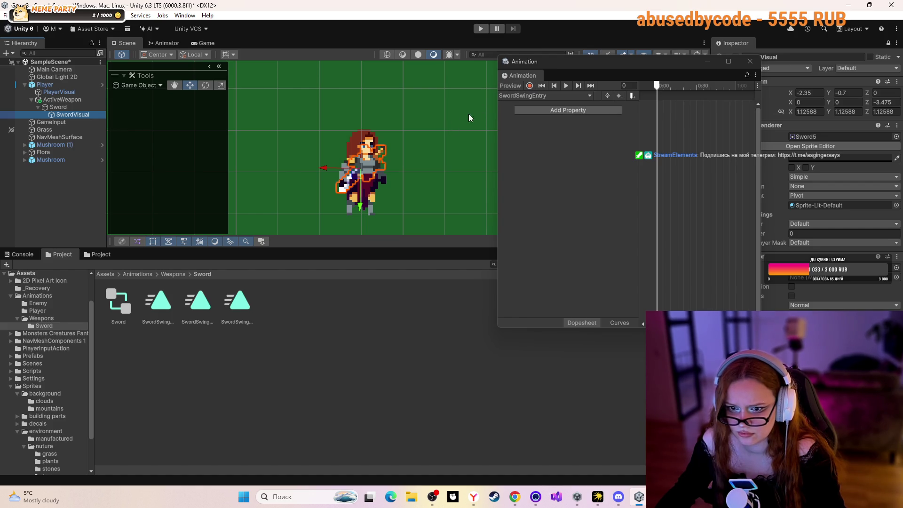
# - Record a trial Position X keyframe on SwordSwingEntry, then delete it
pyautogui.click(529, 86)
pyautogui.click(529, 86)
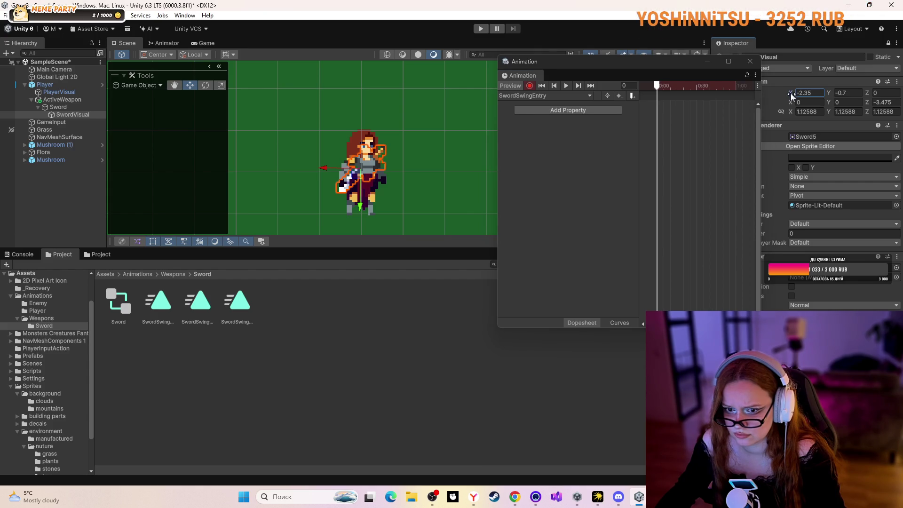
pyautogui.moveTo(790, 96); pyautogui.dragTo(793, 95)
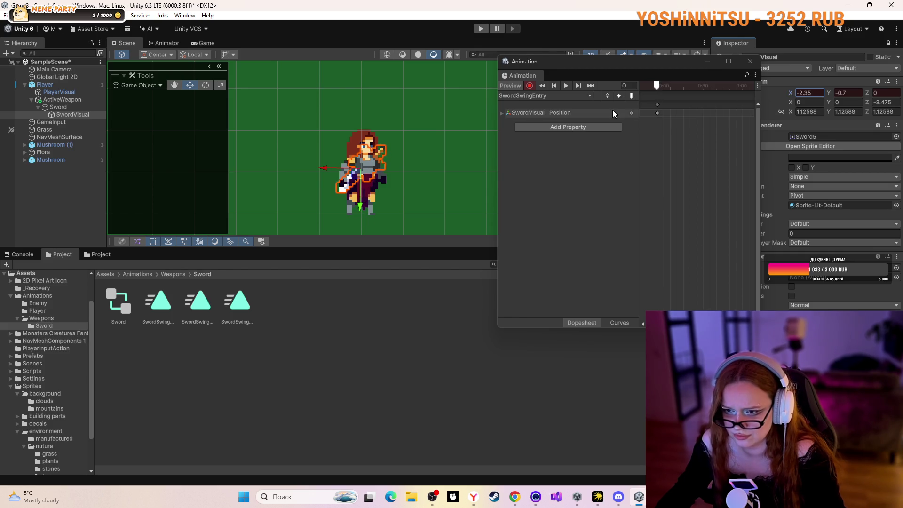
pyautogui.click(658, 109)
pyautogui.rightClick(658, 108)
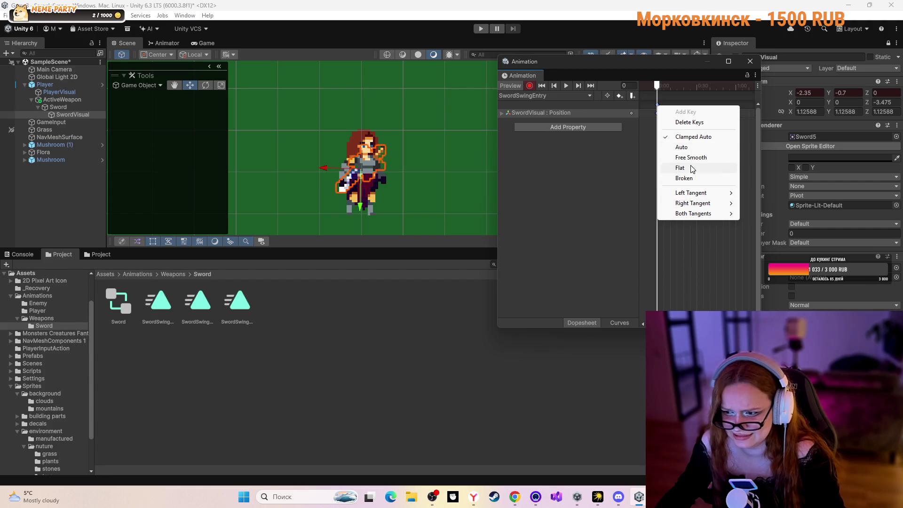
pyautogui.click(689, 122)
# - Reselect SwordVisual after checking PlayerVisual, glance at the tutorial and come back
pyautogui.click(348, 136)
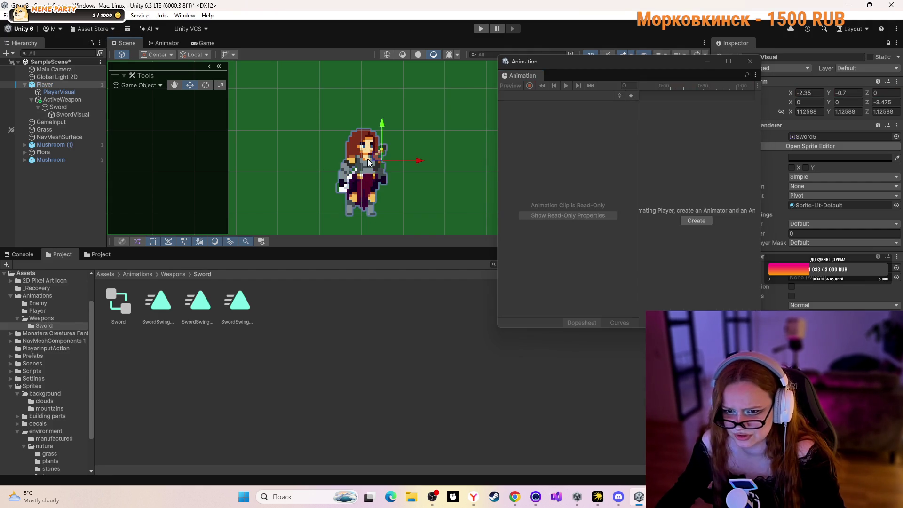
pyautogui.click(338, 191)
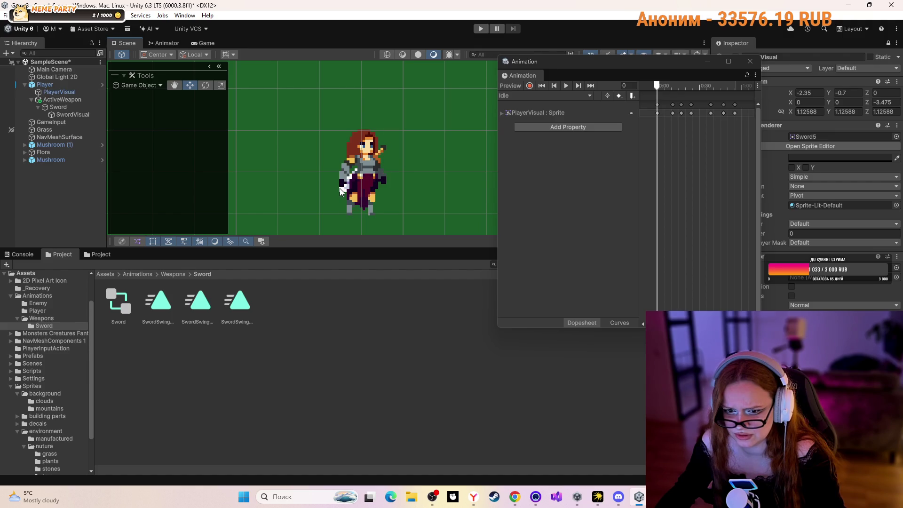
pyautogui.click(345, 189)
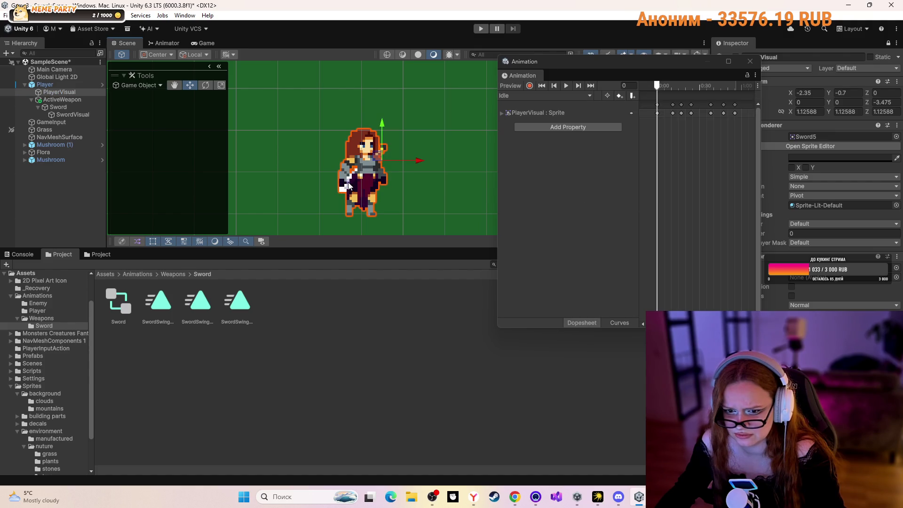
pyautogui.click(69, 116)
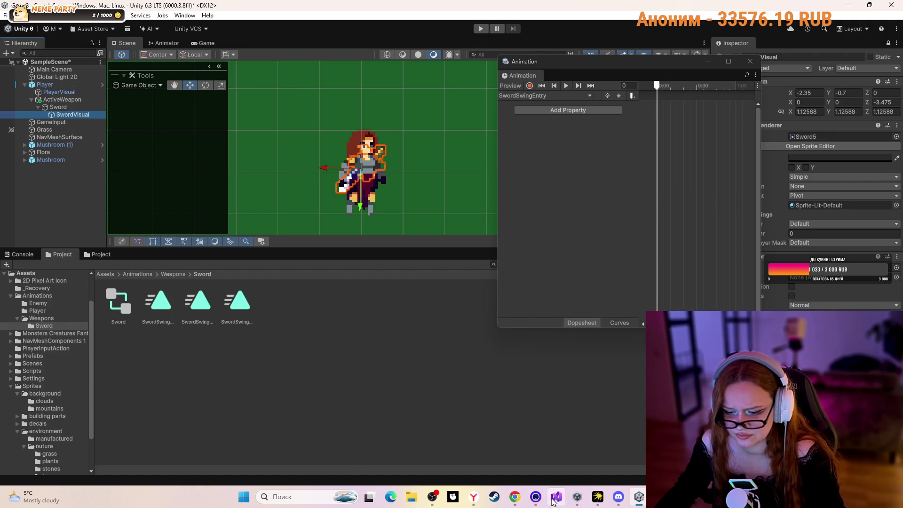
pyautogui.click(515, 497)
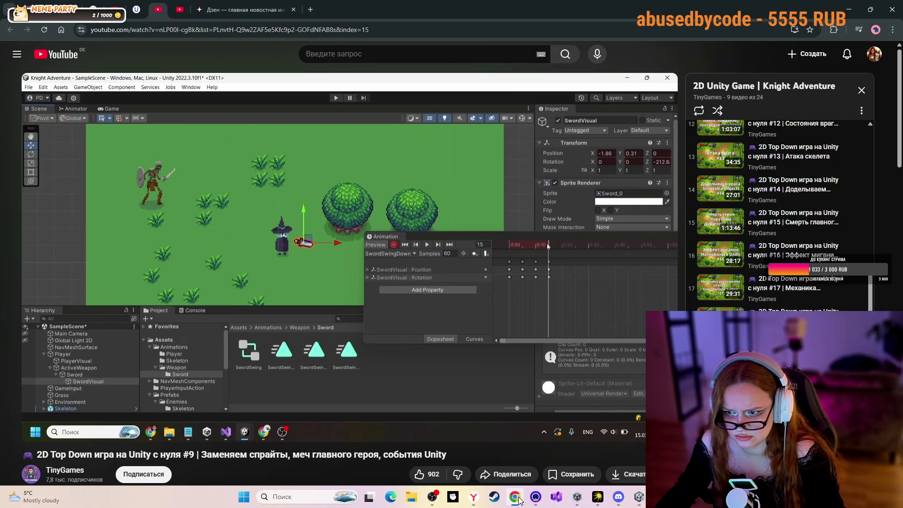
pyautogui.click(515, 496)
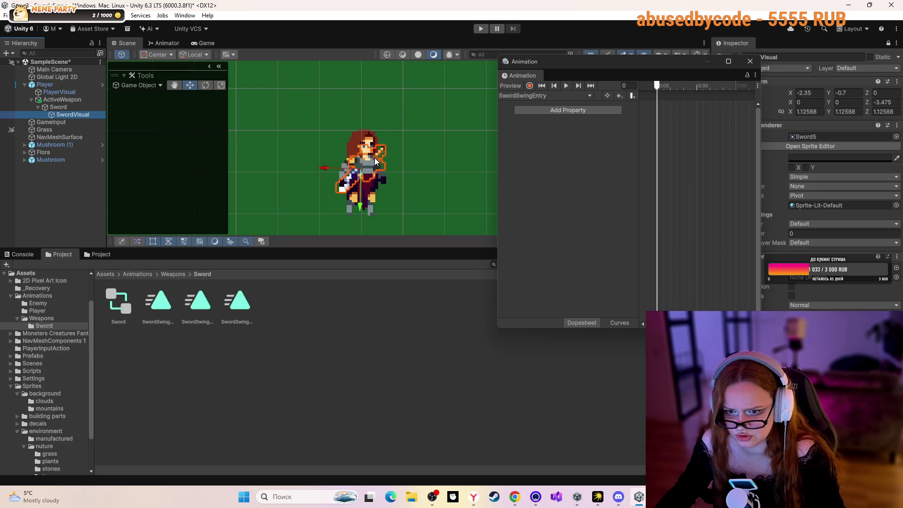
# - Dock the Animation window below the scene and reselect SwordVisual, zooming onto the character
pyautogui.moveTo(359, 179); pyautogui.dragTo(296, 183)
pyautogui.click(371, 160)
pyautogui.click(295, 159)
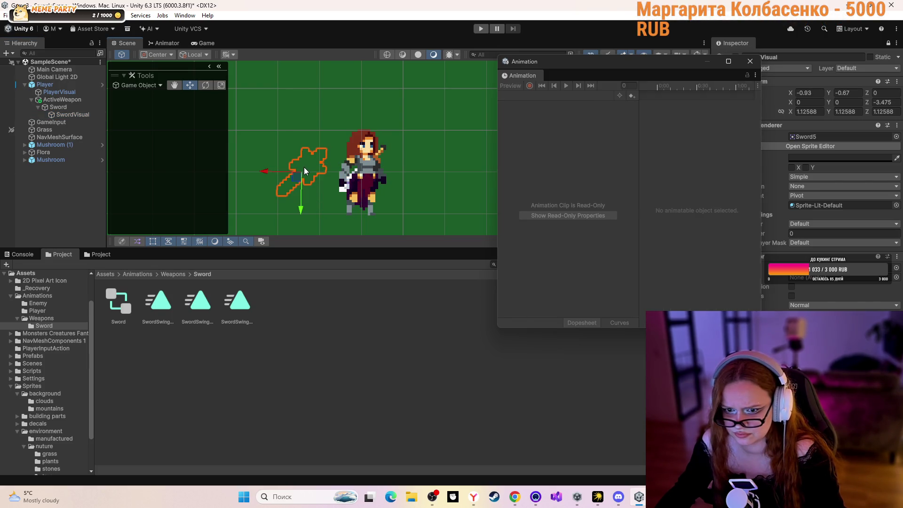
pyautogui.moveTo(635, 61); pyautogui.dragTo(540, 266)
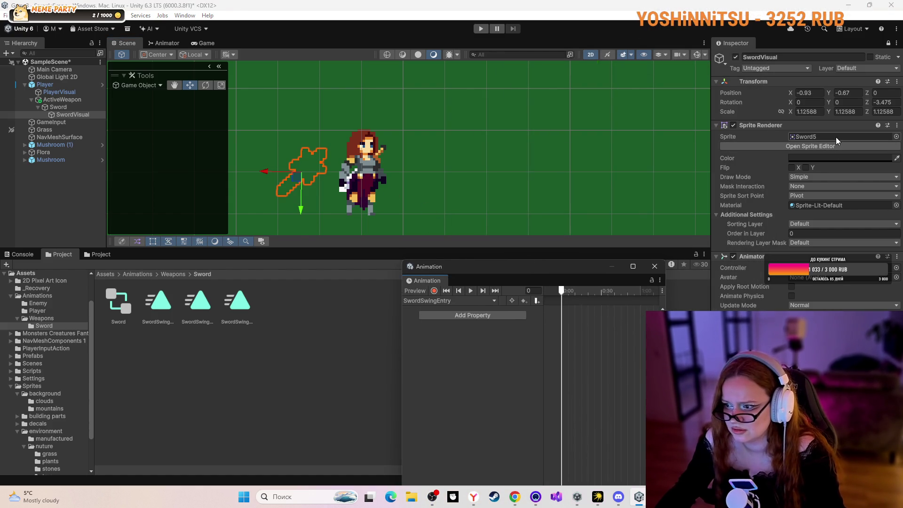
pyautogui.click(372, 158)
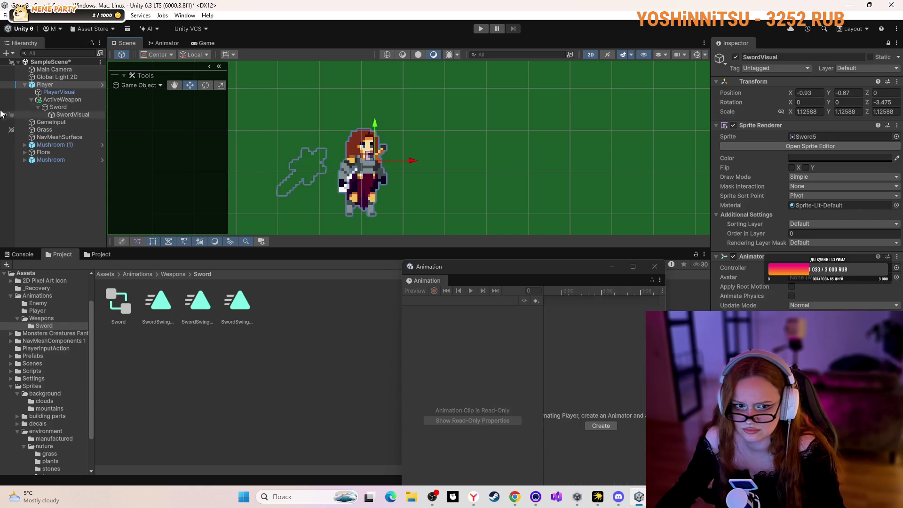
pyautogui.click(66, 109)
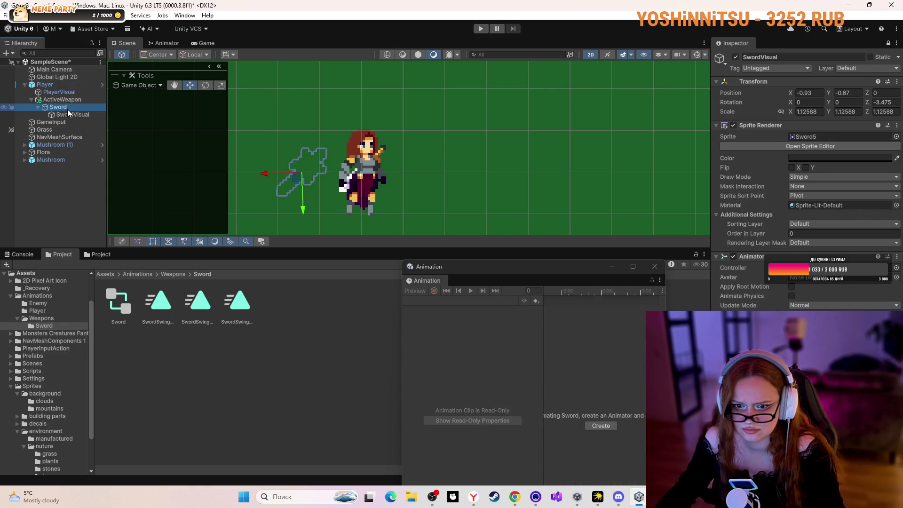
pyautogui.click(67, 115)
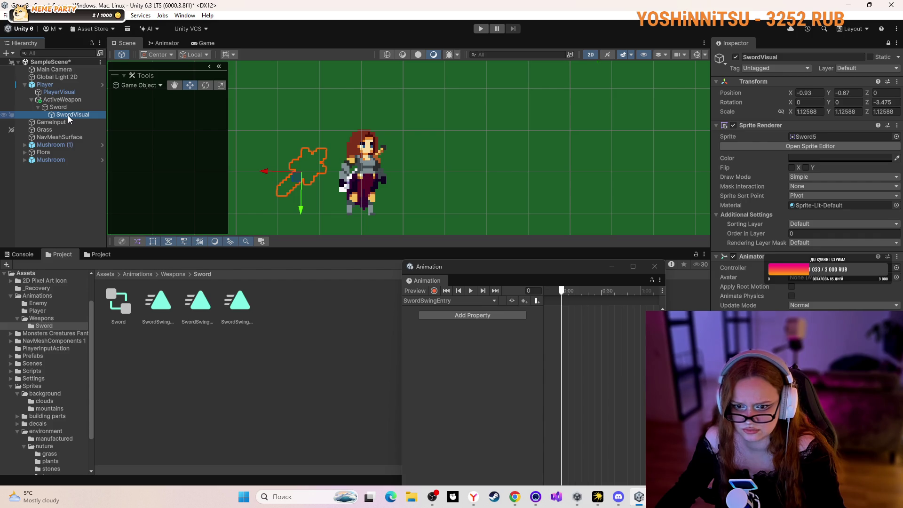
pyautogui.click(68, 115)
pyautogui.scroll(-3, 399, 122)
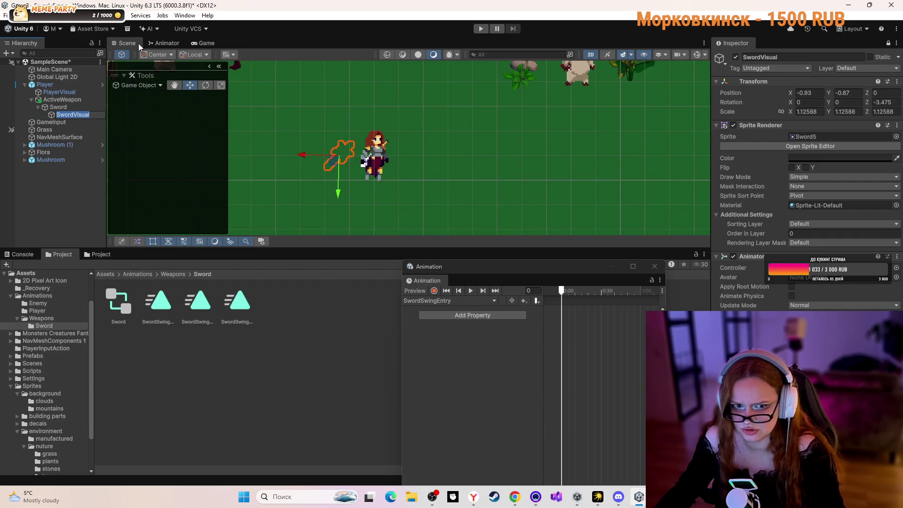
pyautogui.scroll(2, 381, 148)
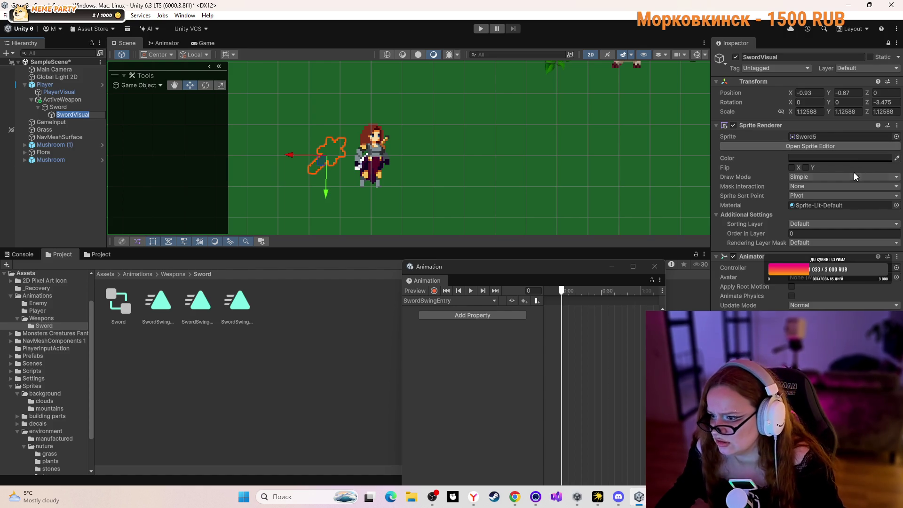
# - Set the SwordVisual Sprite Renderer colour to pure white at full alpha
pyautogui.click(841, 158)
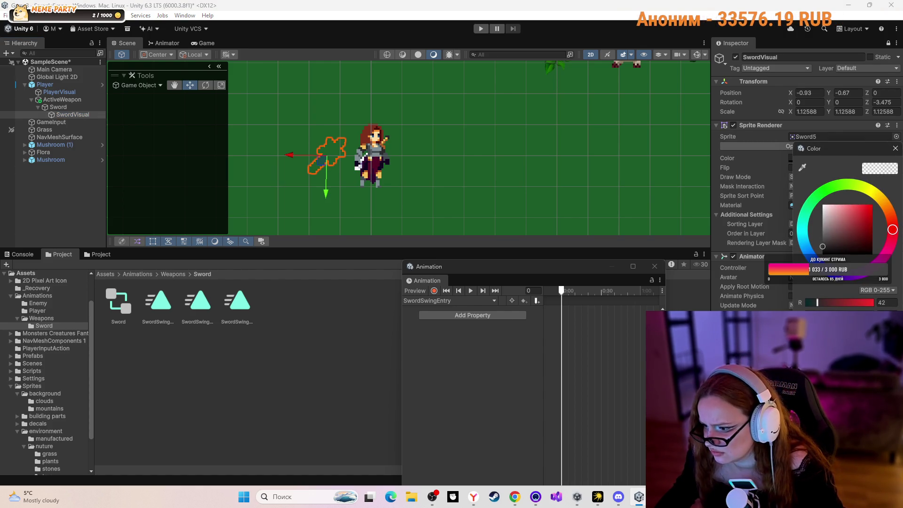
pyautogui.moveTo(806, 336); pyautogui.dragTo(832, 336)
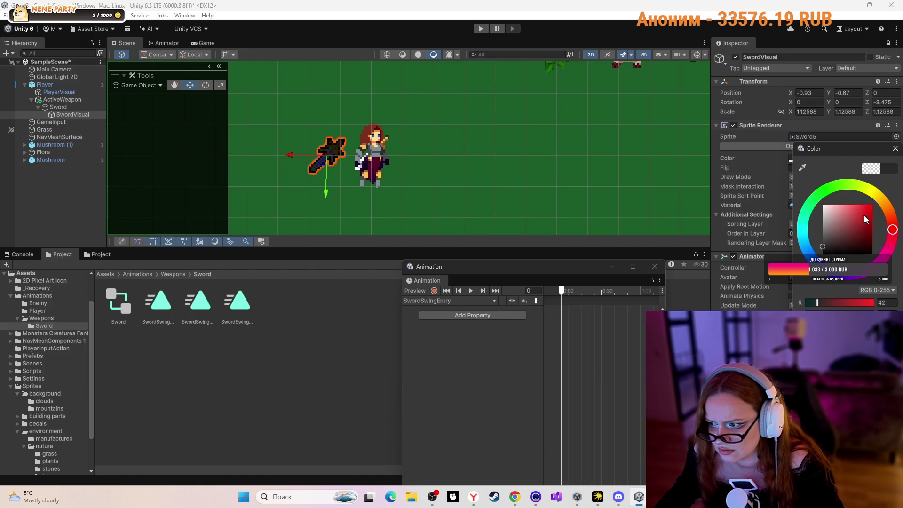
pyautogui.click(825, 207)
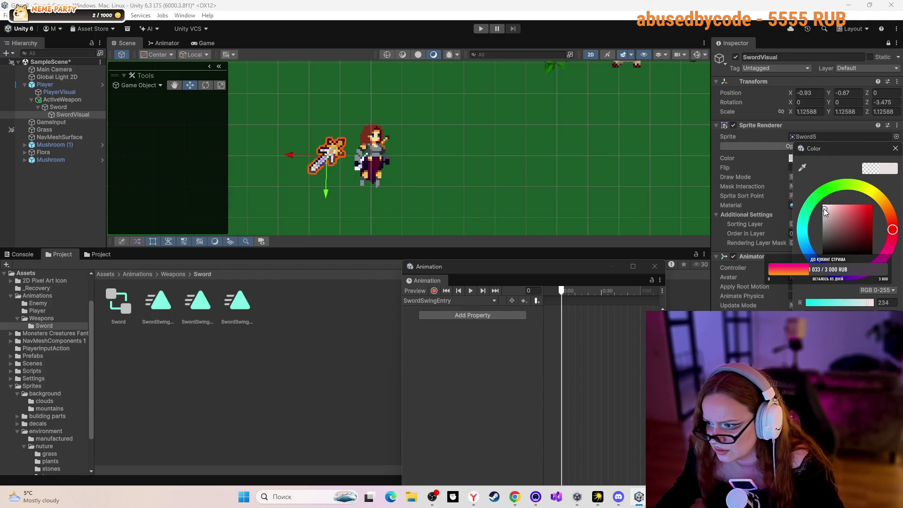
pyautogui.moveTo(825, 212); pyautogui.dragTo(822, 205)
pyautogui.click(778, 162)
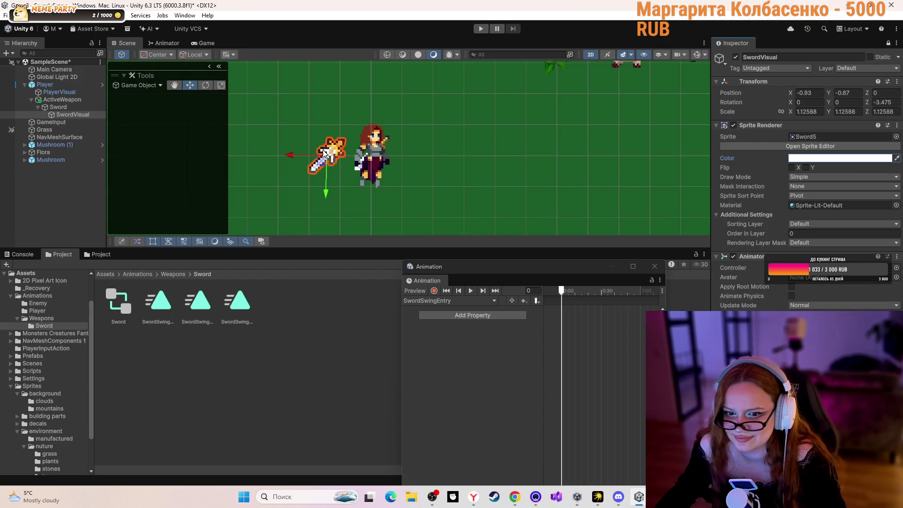
pyautogui.click(358, 153)
# - Place the sword onto the player, select SwordVisual, and move the Animation window over the scene
pyautogui.click(327, 155)
pyautogui.click(331, 157)
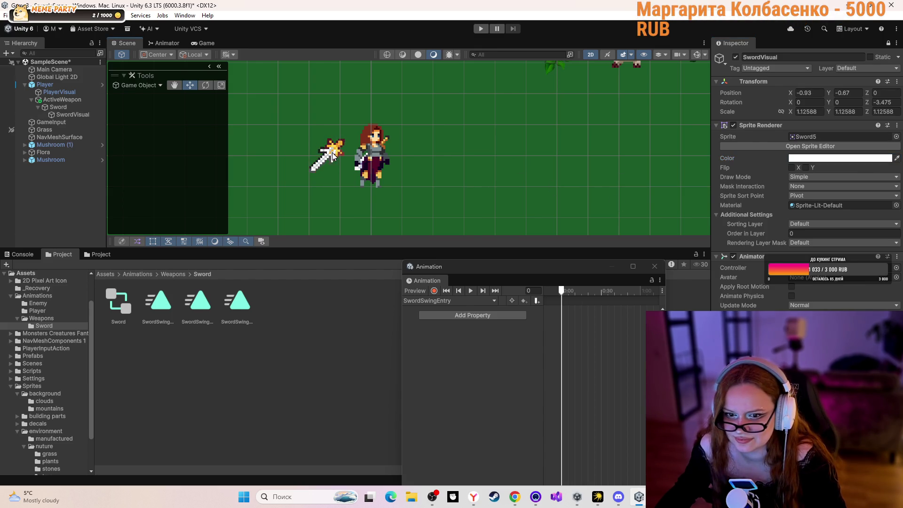
pyautogui.click(329, 160)
pyautogui.moveTo(329, 160); pyautogui.dragTo(365, 163)
pyautogui.click(493, 163)
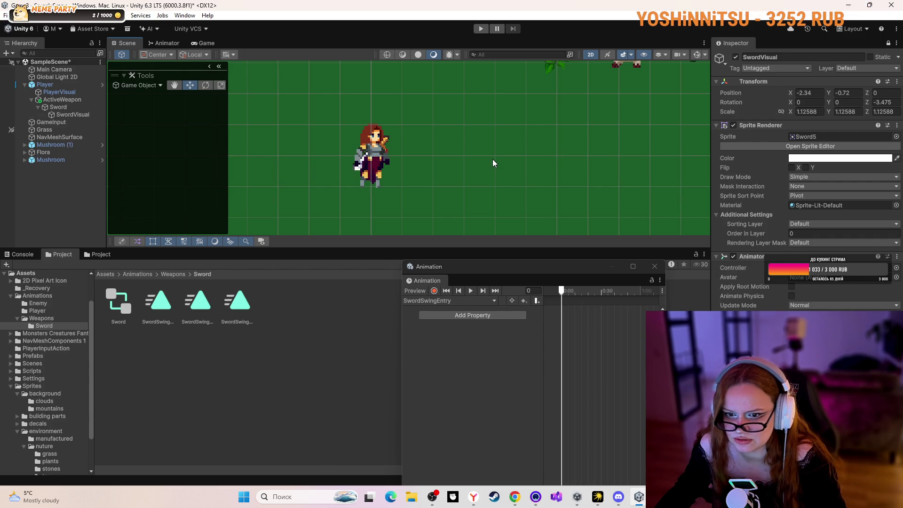
pyautogui.click(385, 144)
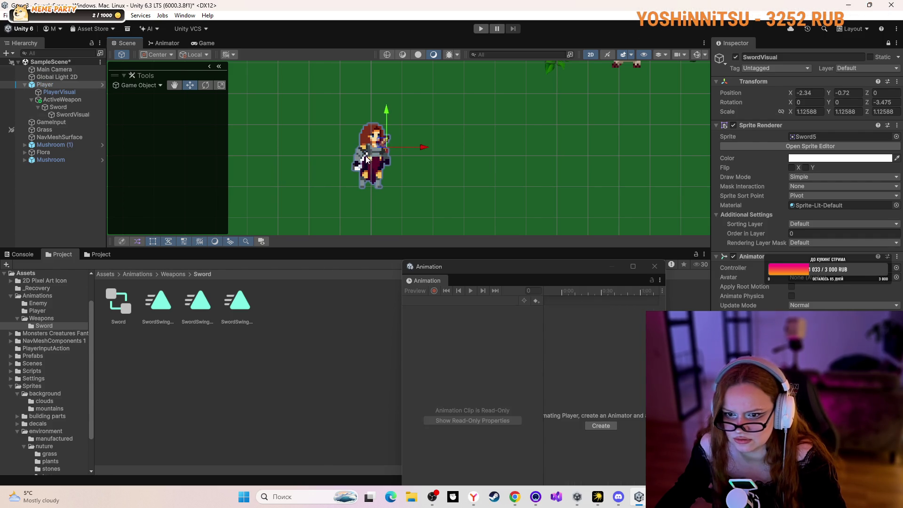
pyautogui.click(358, 169)
pyautogui.click(352, 168)
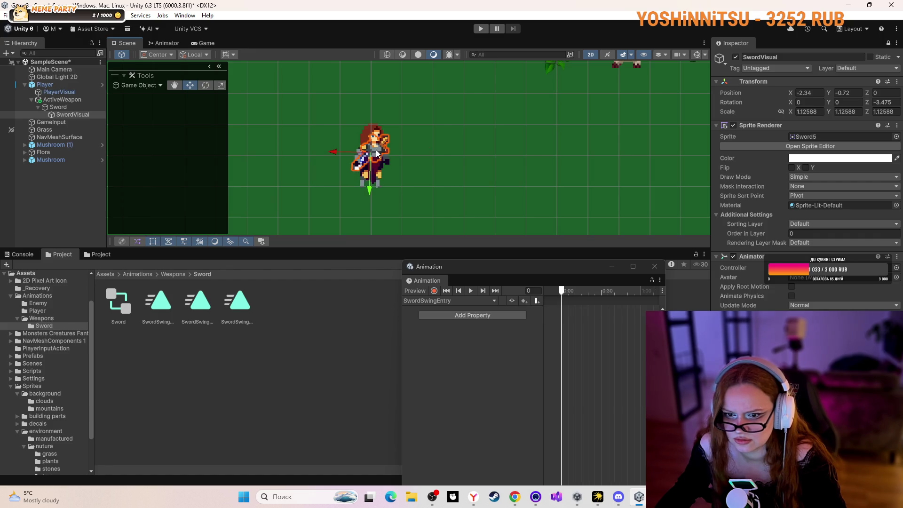
pyautogui.moveTo(371, 157); pyautogui.dragTo(368, 158)
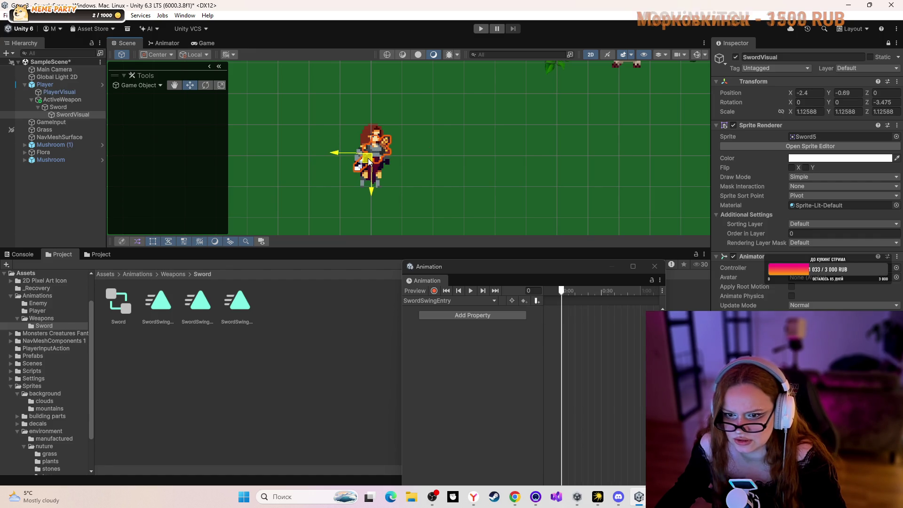
pyautogui.click(545, 151)
pyautogui.moveTo(538, 268)
pyautogui.mouseDown()
pyautogui.moveTo(587, 215)
pyautogui.moveTo(583, 126)
pyautogui.mouseUp()
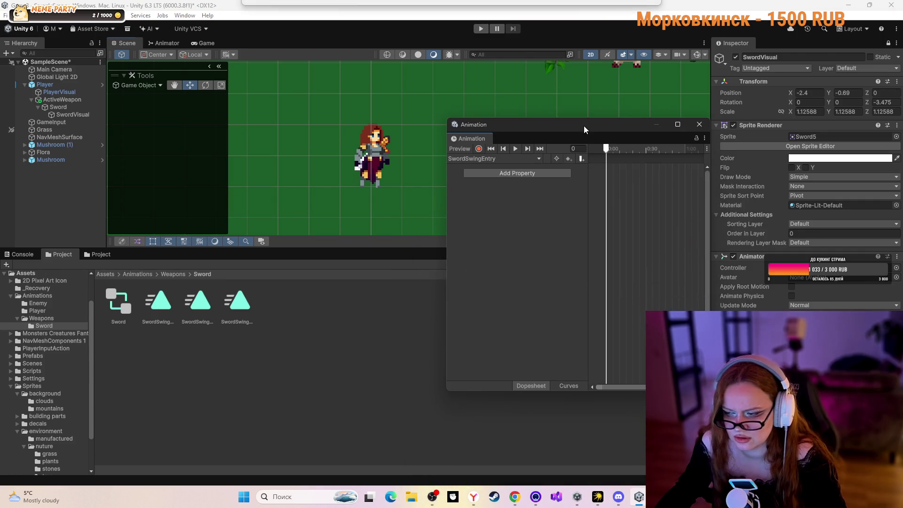
# - Switch to SwordSwingDown, start recording, and key the sword's starting position at frame 0
pyautogui.click(478, 162)
pyautogui.click(484, 169)
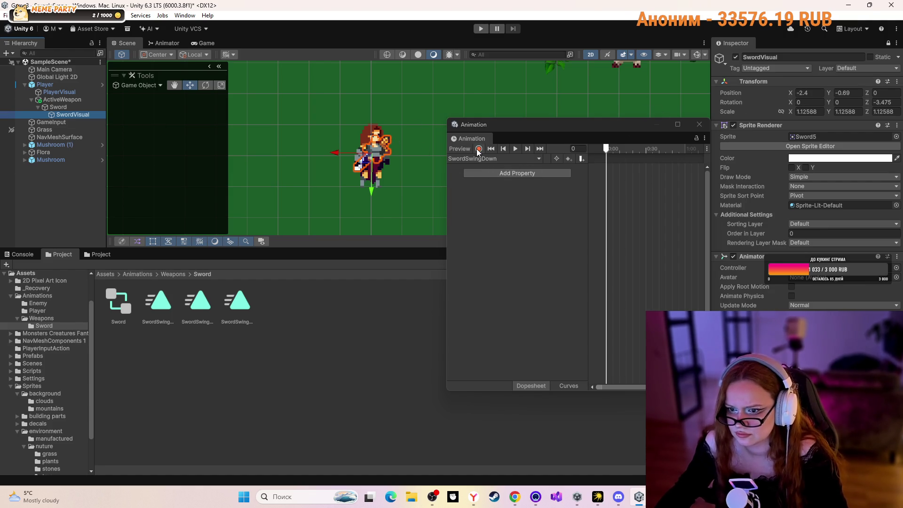
pyautogui.click(478, 149)
pyautogui.click(790, 94)
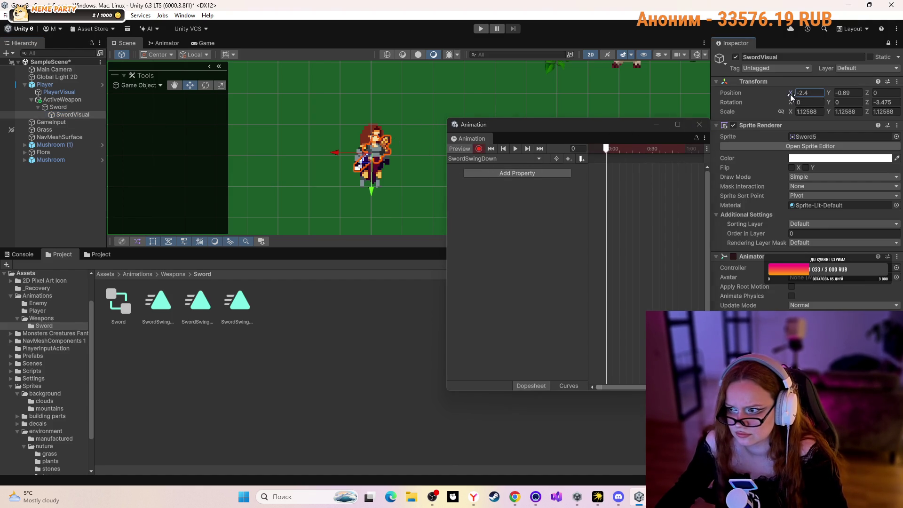
pyautogui.moveTo(790, 98); pyautogui.dragTo(789, 98)
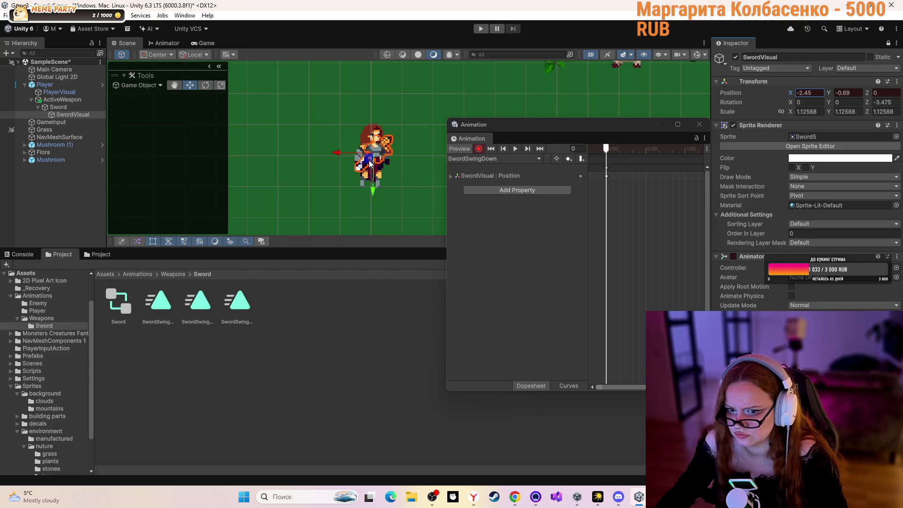
pyautogui.moveTo(369, 163)
pyautogui.mouseDown()
pyautogui.moveTo(328, 185)
pyautogui.moveTo(340, 186)
pyautogui.mouseUp()
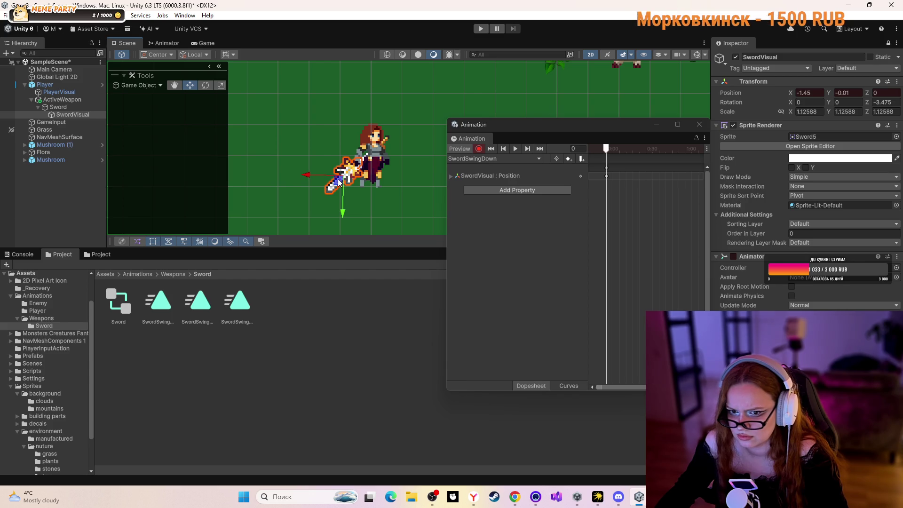
pyautogui.moveTo(342, 176); pyautogui.dragTo(364, 161)
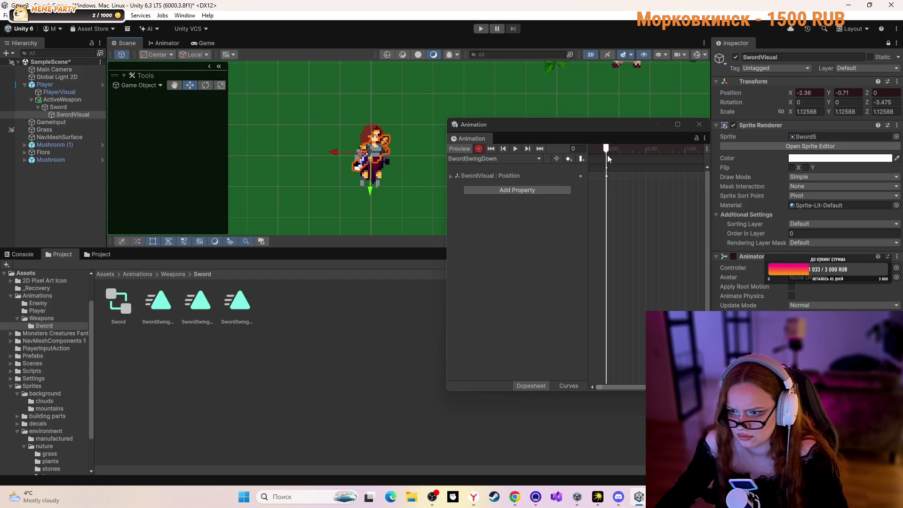
# - Key the sword moved down-left at frame 5 and rotated to about -65.9° at frame 10
pyautogui.moveTo(606, 151); pyautogui.dragTo(614, 152)
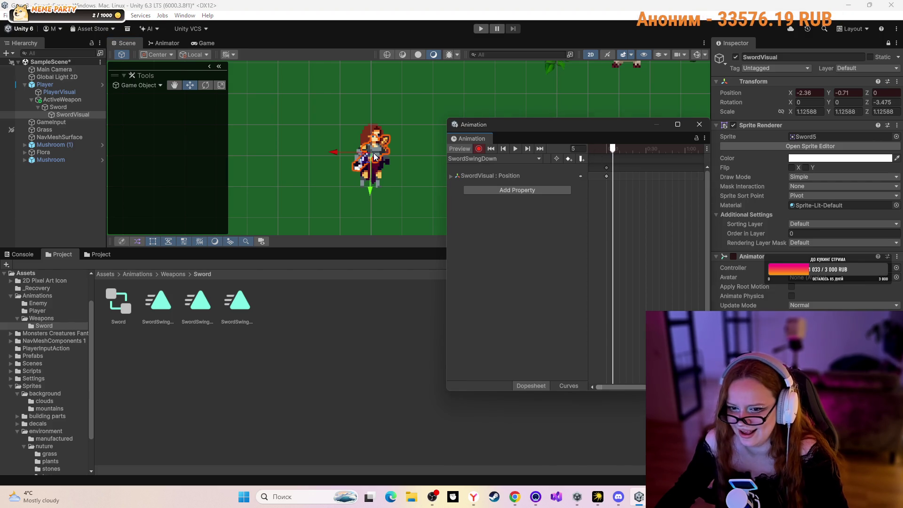
pyautogui.moveTo(375, 156); pyautogui.dragTo(336, 189)
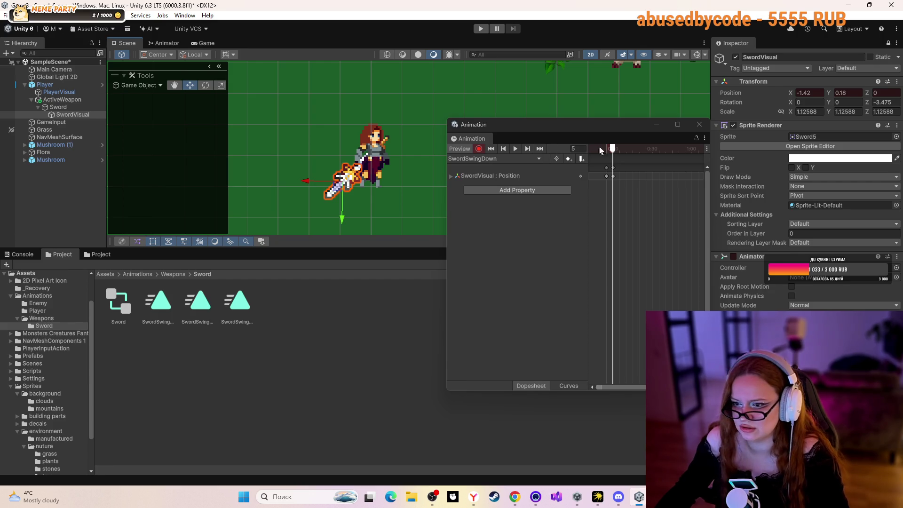
pyautogui.click(615, 148)
pyautogui.moveTo(615, 149); pyautogui.dragTo(620, 149)
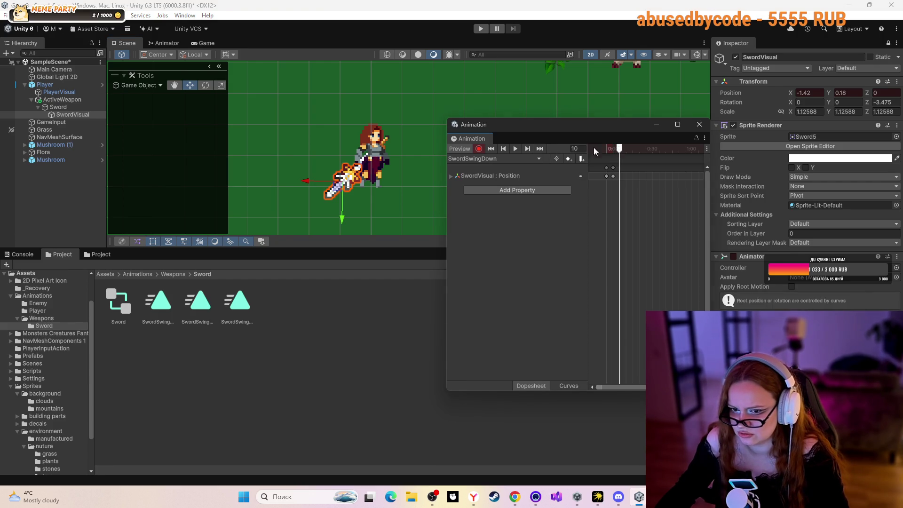
pyautogui.click(204, 85)
pyautogui.moveTo(329, 148)
pyautogui.mouseDown()
pyautogui.moveTo(402, 160)
pyautogui.moveTo(444, 205)
pyautogui.mouseUp()
pyautogui.moveTo(352, 178)
pyautogui.mouseDown()
pyautogui.moveTo(355, 188)
pyautogui.moveTo(350, 144)
pyautogui.moveTo(337, 165)
pyautogui.mouseUp()
# - Scrub the SwordSwingDown preview from frame 0 through frames 10 and 15
pyautogui.click(190, 85)
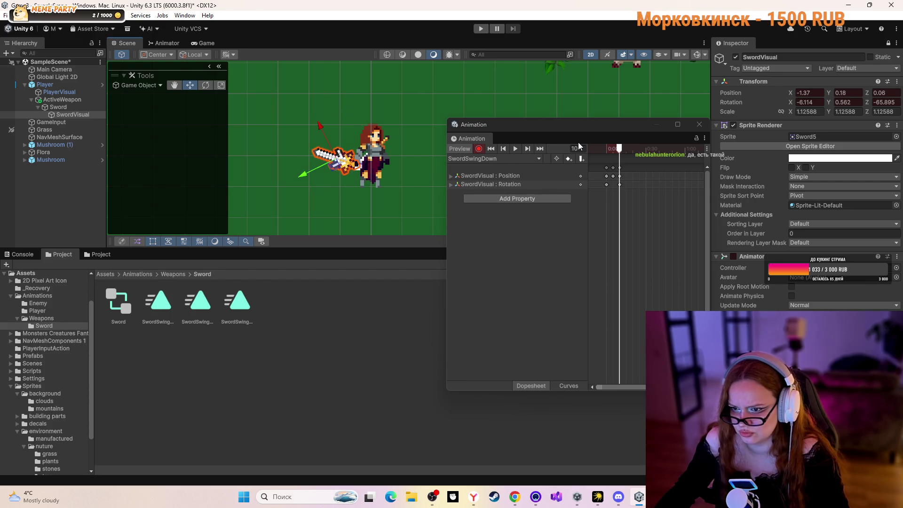
pyautogui.click(491, 149)
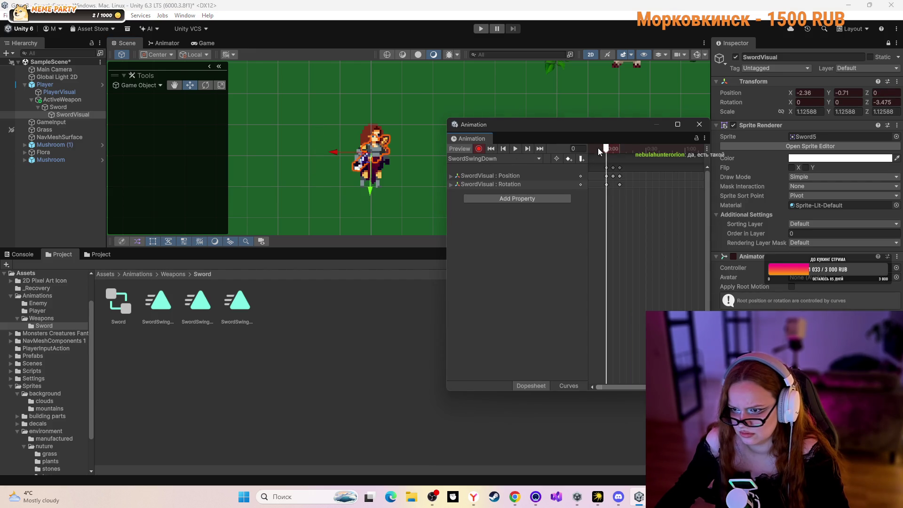
pyautogui.moveTo(606, 148); pyautogui.dragTo(621, 149)
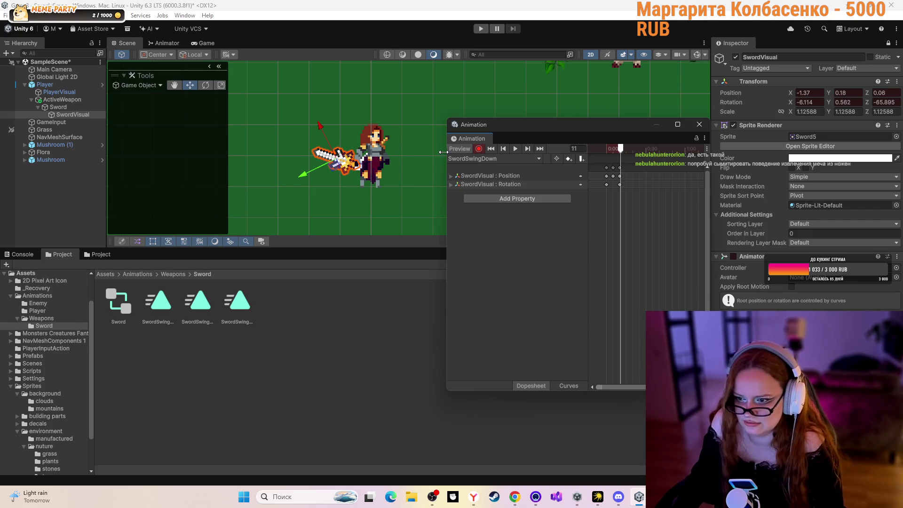
pyautogui.click(620, 149)
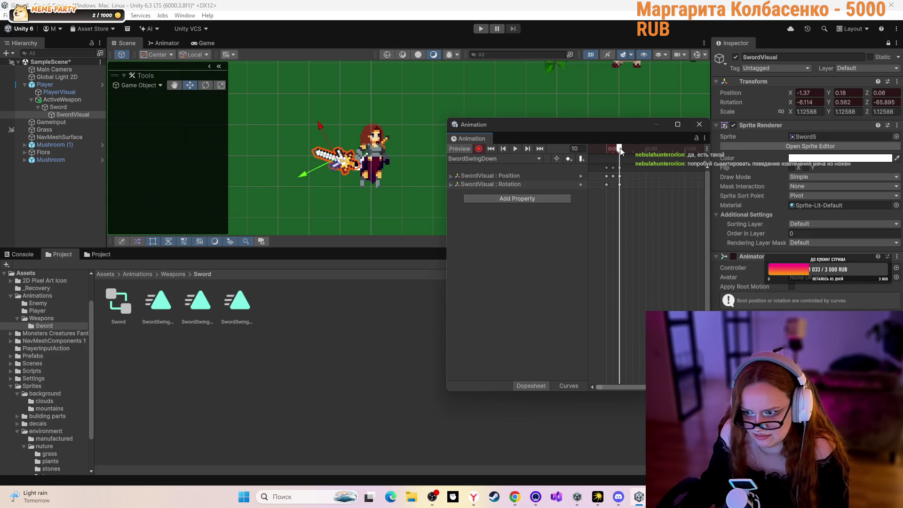
pyautogui.click(626, 148)
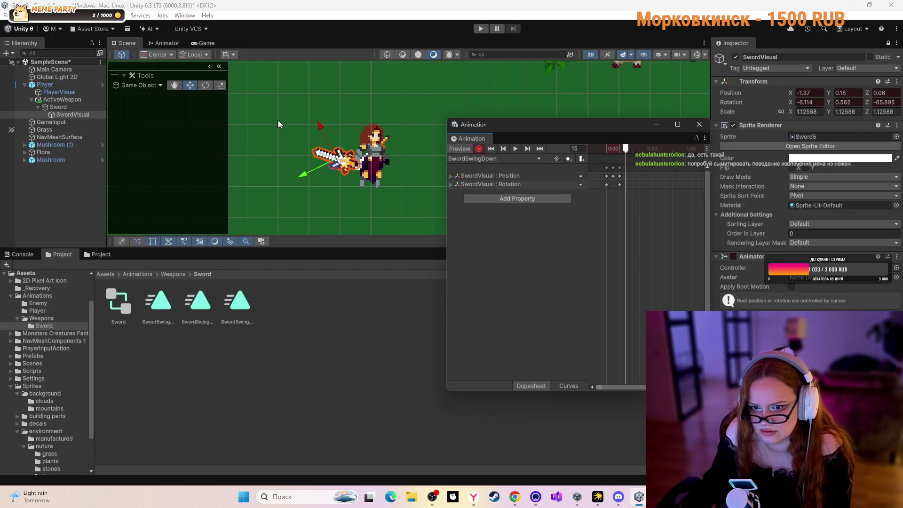
# - Rotate the sword further at frames 15 and 20, move it onto the character, and rewind
pyautogui.click(205, 85)
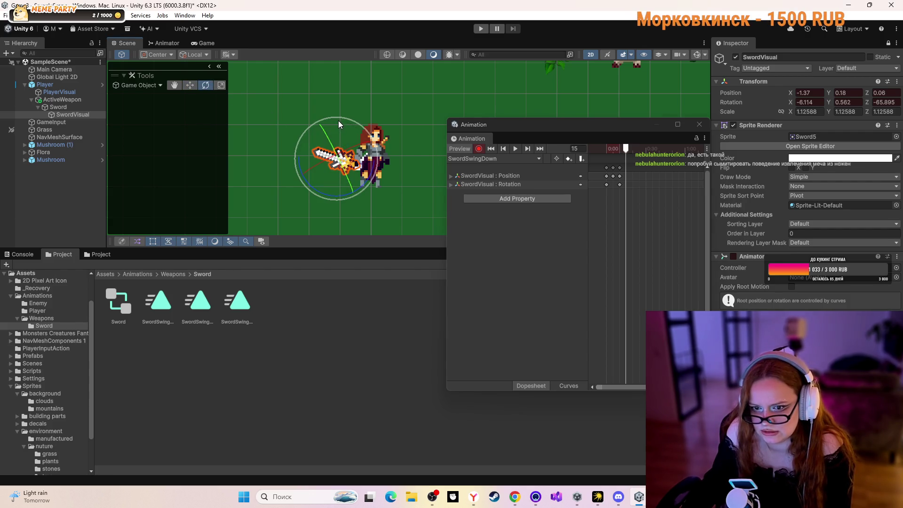
pyautogui.moveTo(337, 120); pyautogui.dragTo(407, 145)
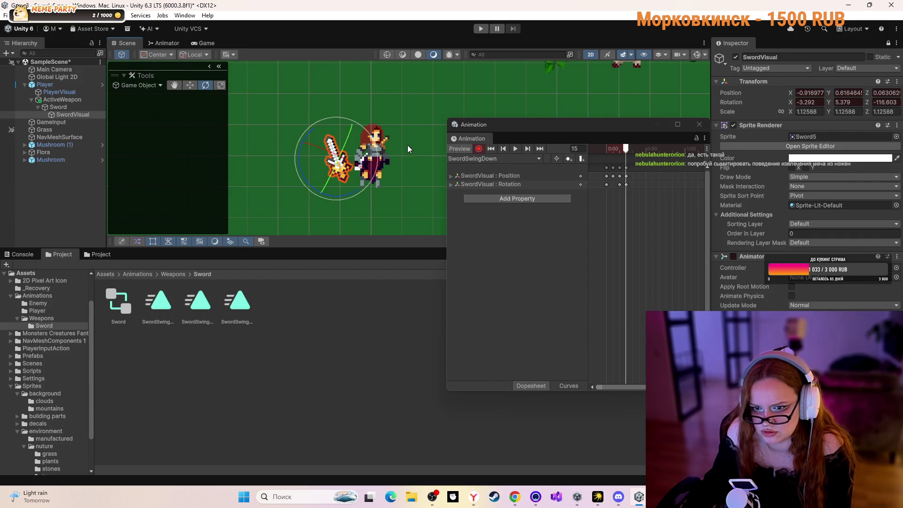
pyautogui.click(631, 147)
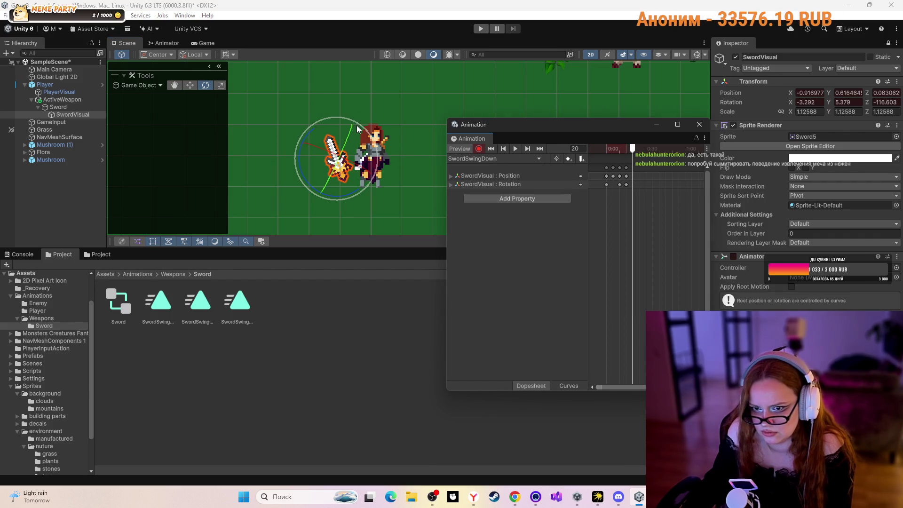
pyautogui.moveTo(361, 126); pyautogui.dragTo(381, 205)
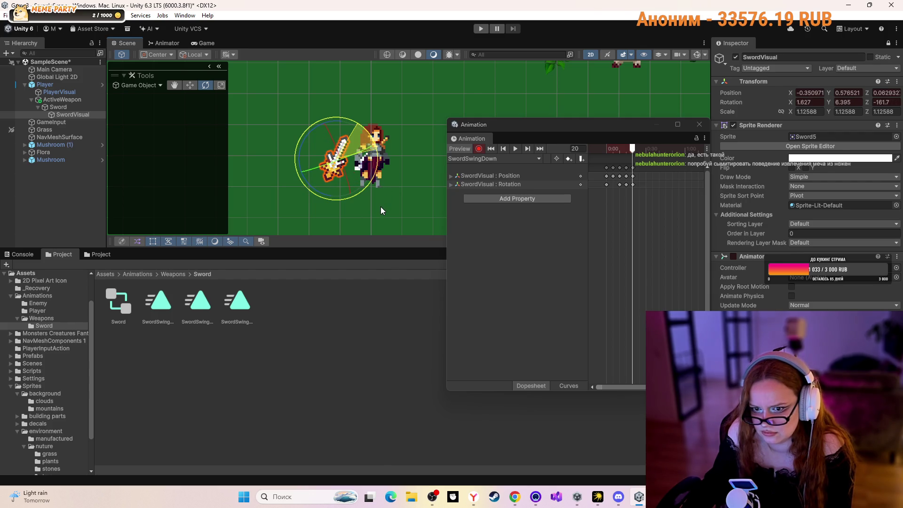
pyautogui.click(190, 86)
pyautogui.moveTo(340, 165)
pyautogui.mouseDown()
pyautogui.moveTo(393, 125)
pyautogui.moveTo(349, 150)
pyautogui.moveTo(397, 141)
pyautogui.moveTo(394, 129)
pyautogui.mouseUp()
pyautogui.moveTo(618, 148); pyautogui.dragTo(601, 148)
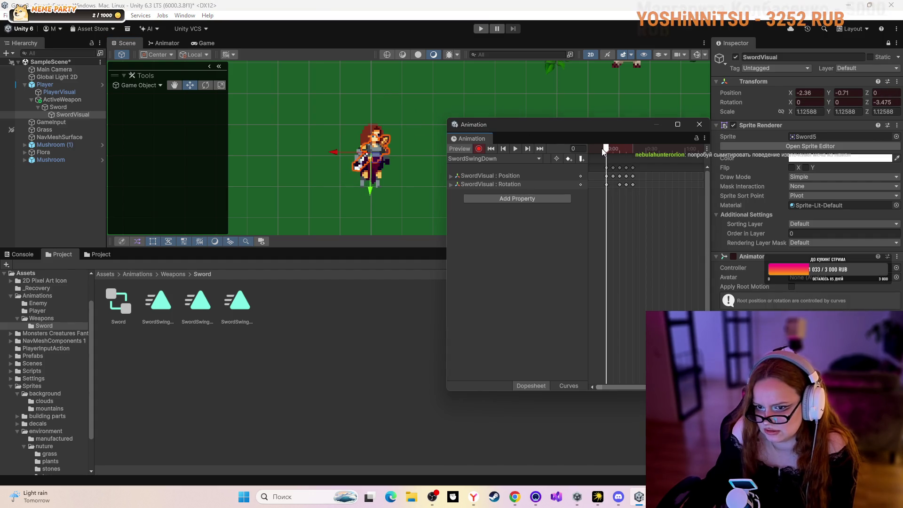
# - Play the SwordSwingDown swing, stop it at frame 2, and switch to Discord
pyautogui.click(515, 148)
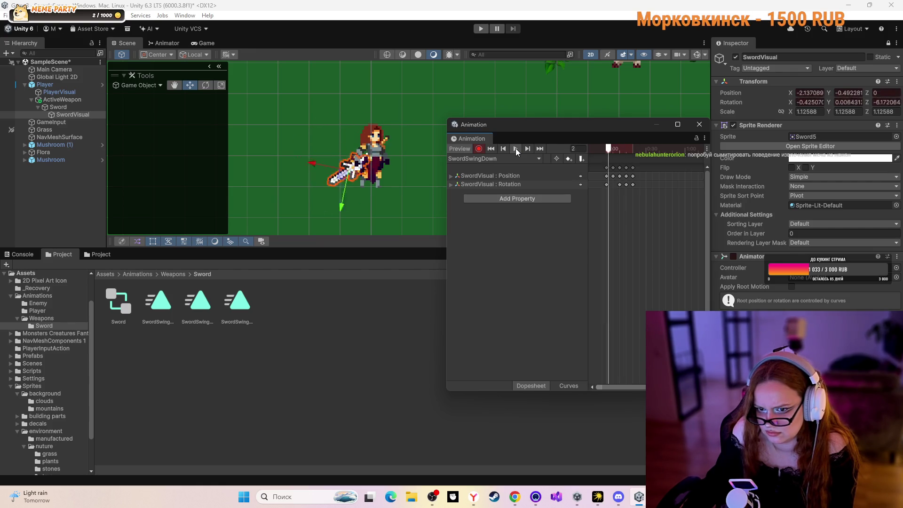
pyautogui.click(515, 148)
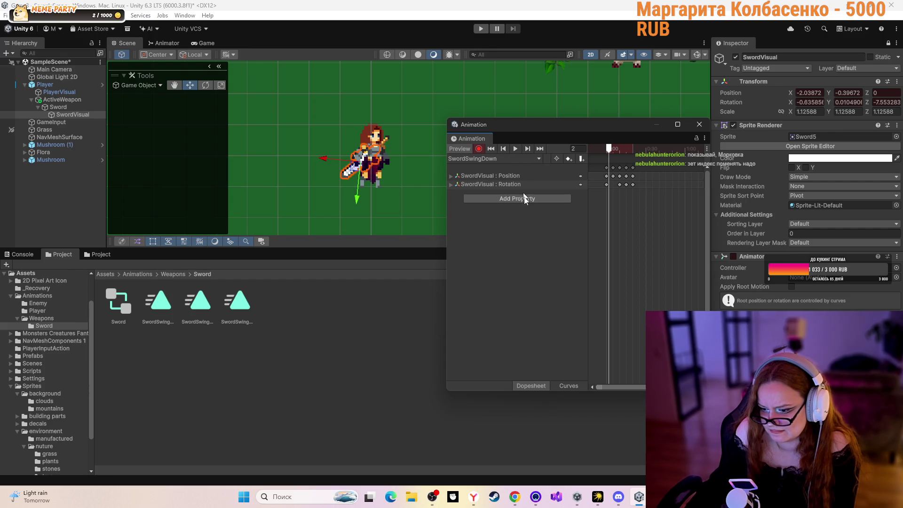
pyautogui.click(618, 496)
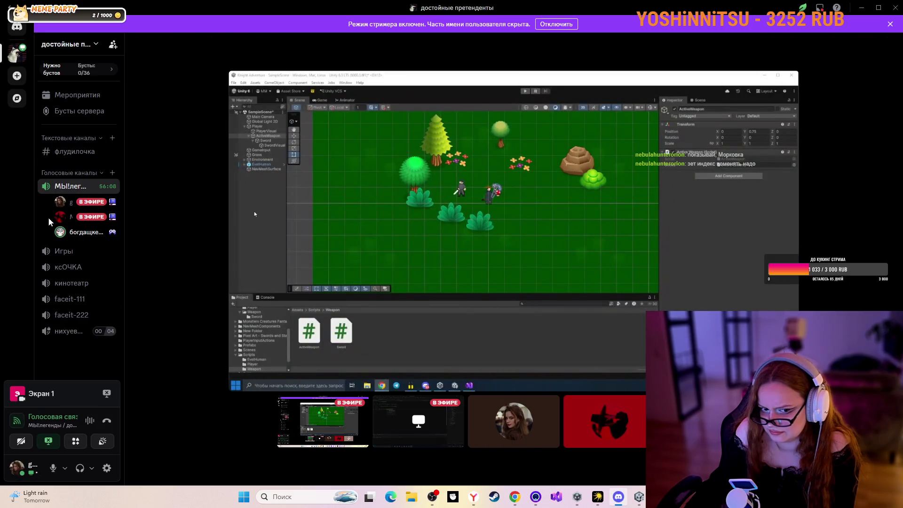
# - Server-mute a voice-channel member in Discord and close their options menu
pyautogui.rightClick(86, 235)
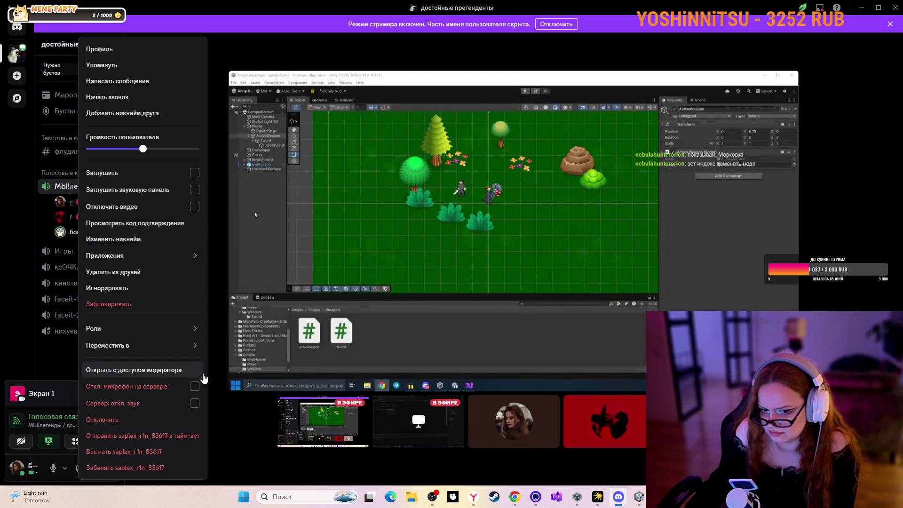
pyautogui.click(196, 405)
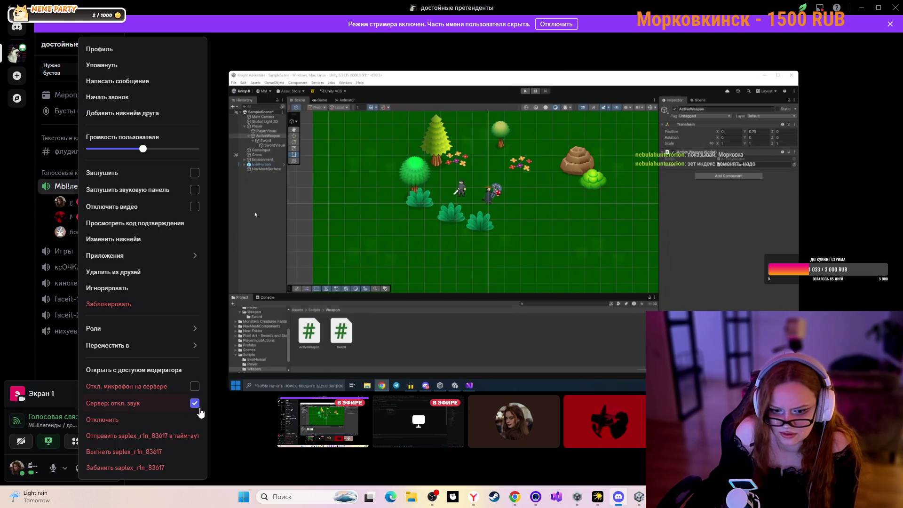
pyautogui.click(194, 403)
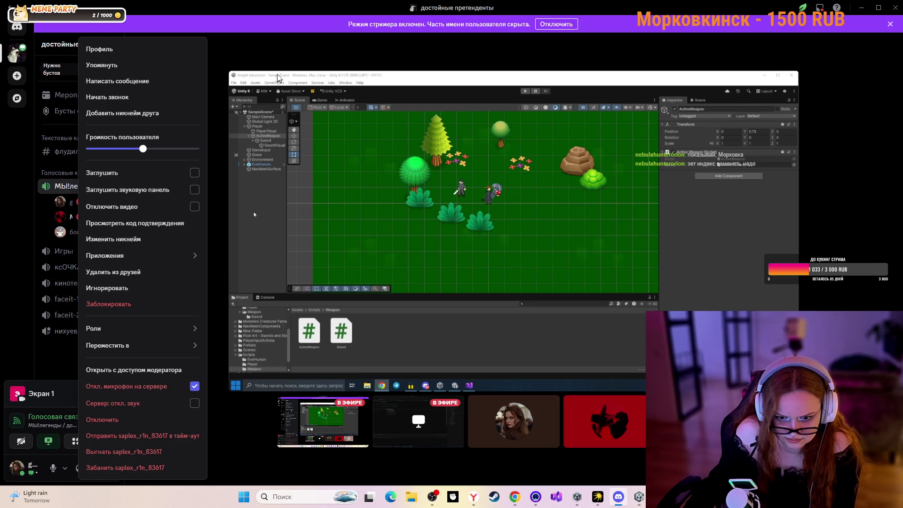
pyautogui.click(277, 57)
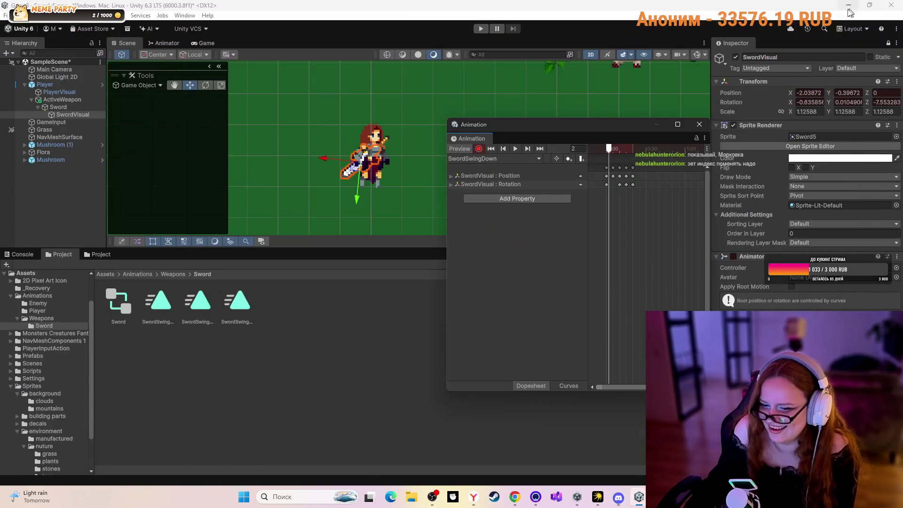
# - Replay the SwordSwingDown clip, then rotate and shift the sword down-right at frame 25
pyautogui.hotkey('alt', 'Tab')
pyautogui.click(606, 148)
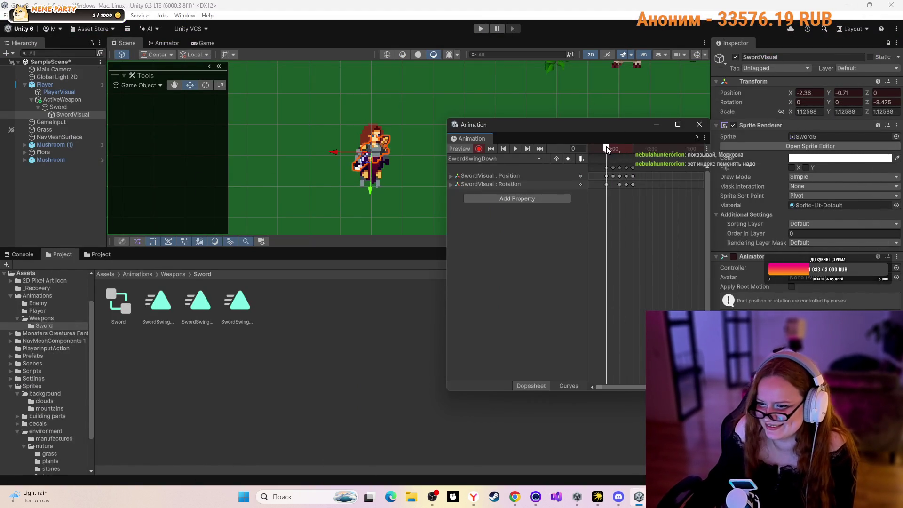
pyautogui.click(512, 147)
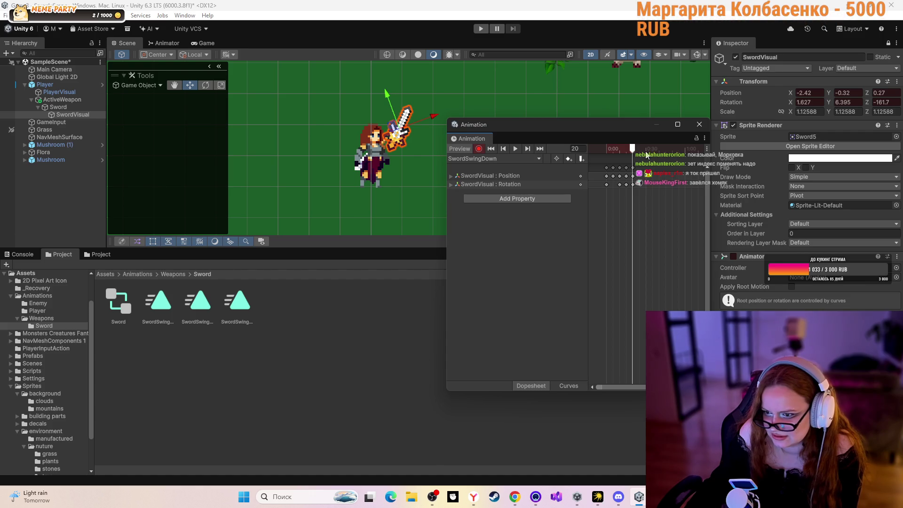
pyautogui.moveTo(637, 150); pyautogui.dragTo(640, 149)
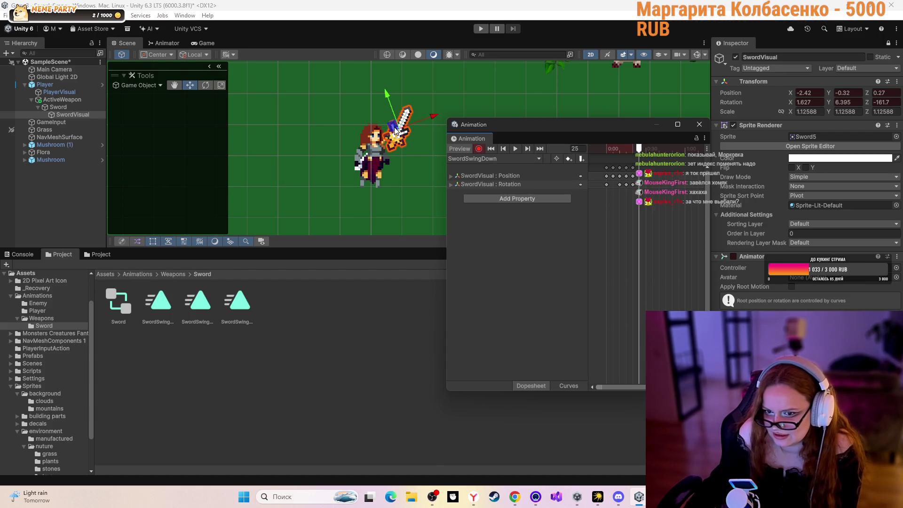
pyautogui.click(200, 85)
pyautogui.moveTo(435, 151)
pyautogui.mouseDown()
pyautogui.moveTo(416, 173)
pyautogui.moveTo(361, 196)
pyautogui.moveTo(403, 196)
pyautogui.mouseUp()
pyautogui.click(190, 85)
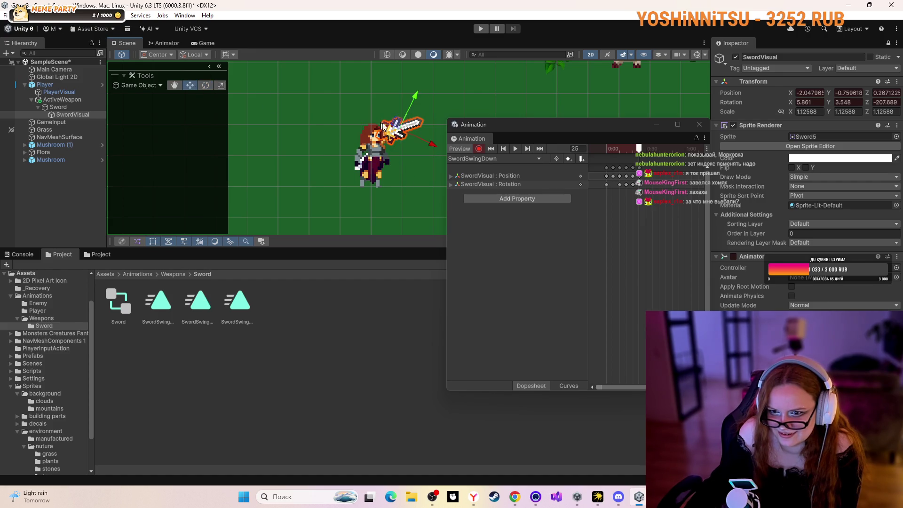
pyautogui.moveTo(397, 124); pyautogui.dragTo(403, 142)
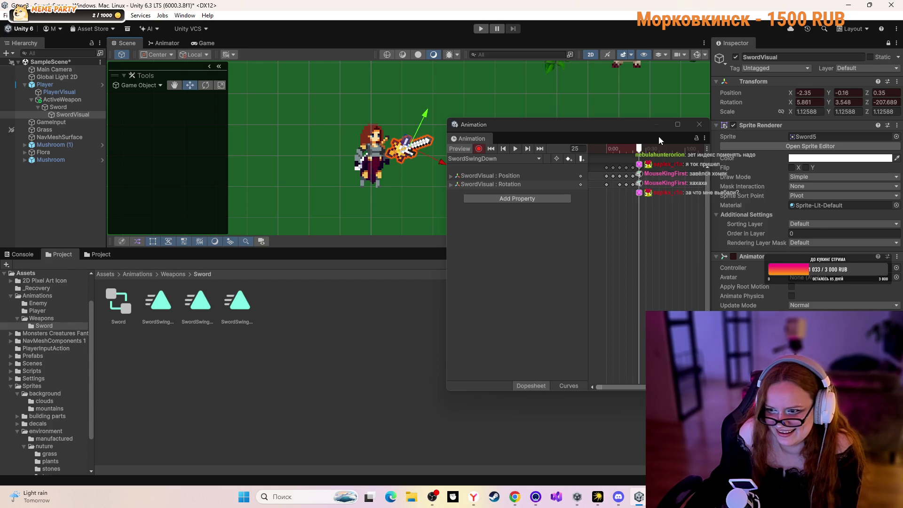
# - Key further sword rotations at frames 30 and 36, reaching about -271°, then rewind to frame 0
pyautogui.moveTo(642, 149); pyautogui.dragTo(645, 149)
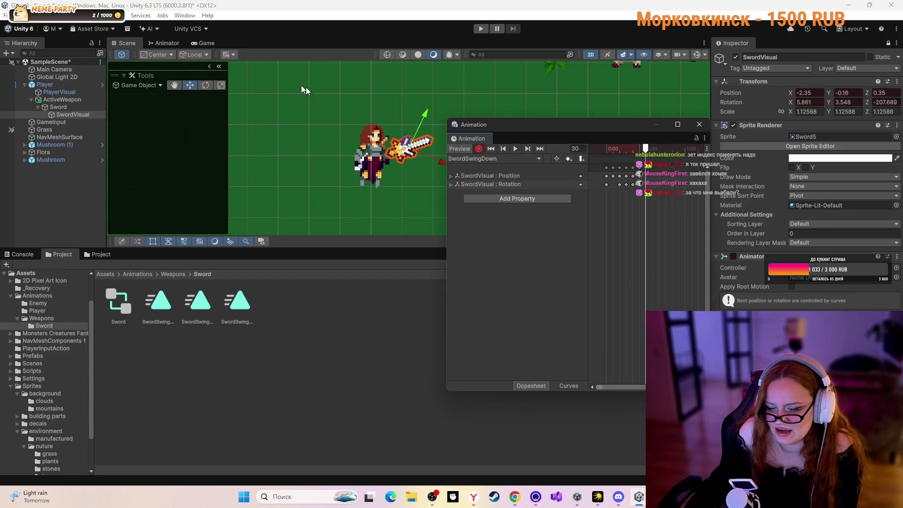
pyautogui.click(207, 85)
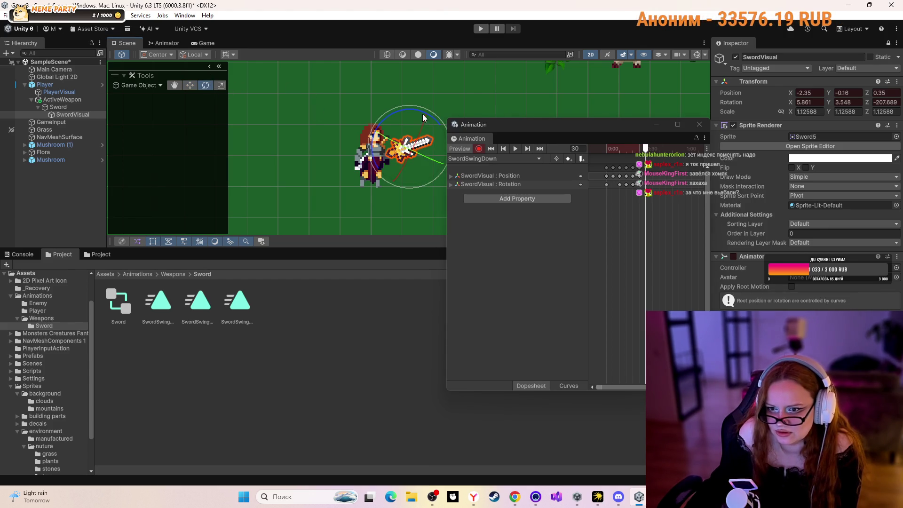
pyautogui.moveTo(423, 117)
pyautogui.mouseDown()
pyautogui.moveTo(442, 150)
pyautogui.moveTo(436, 188)
pyautogui.moveTo(409, 163)
pyautogui.moveTo(428, 157)
pyautogui.mouseUp()
pyautogui.click(189, 84)
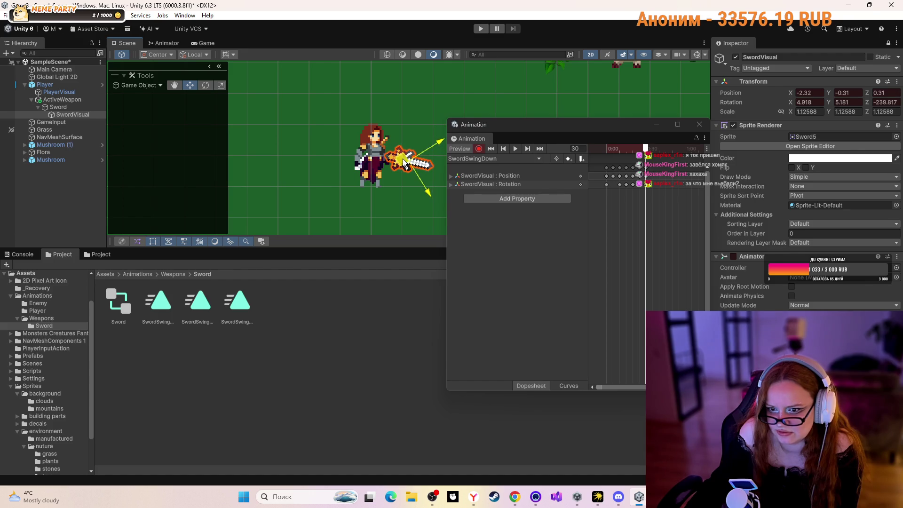
pyautogui.moveTo(645, 150); pyautogui.dragTo(653, 153)
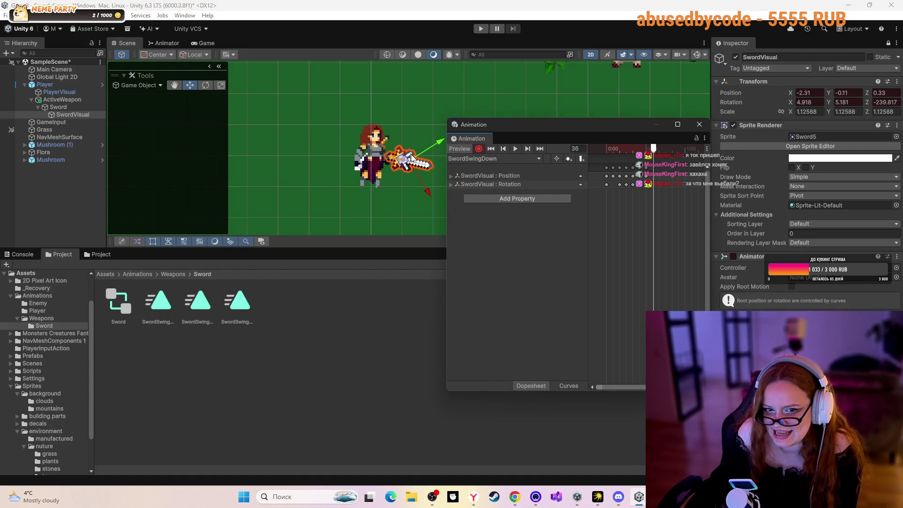
pyautogui.click(205, 85)
pyautogui.moveTo(441, 122)
pyautogui.mouseDown()
pyautogui.moveTo(461, 143)
pyautogui.moveTo(389, 162)
pyautogui.moveTo(399, 164)
pyautogui.mouseUp()
pyautogui.click(194, 86)
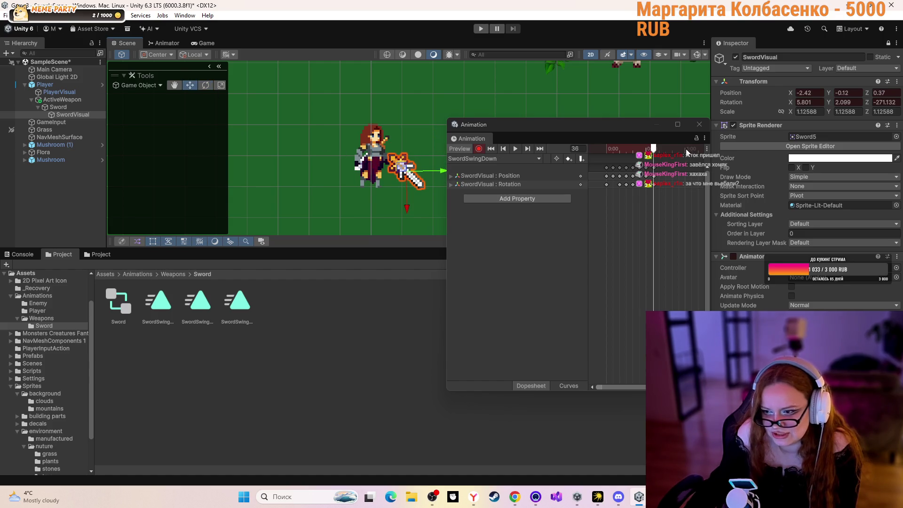
pyautogui.moveTo(653, 150); pyautogui.dragTo(576, 151)
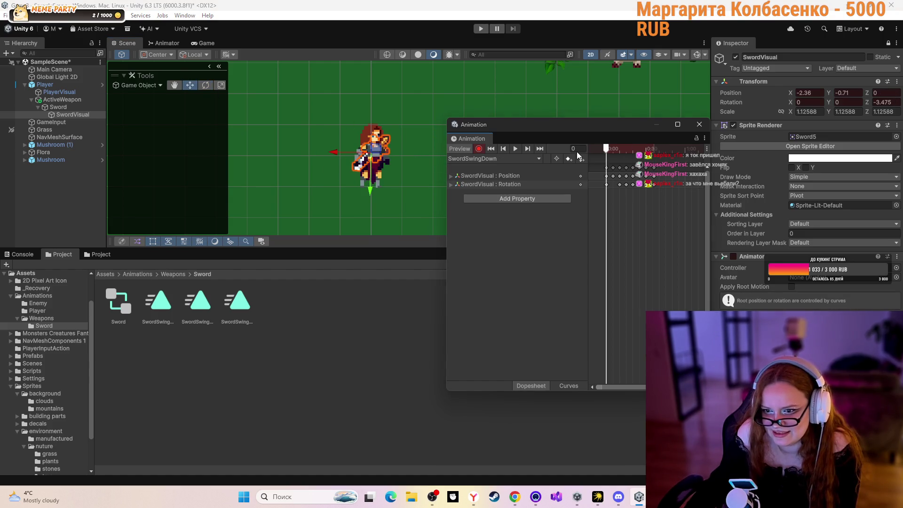
# - Play the extended SwordSwingDown swing, inspect frames 20 and 4, then go to the browser
pyautogui.click(514, 148)
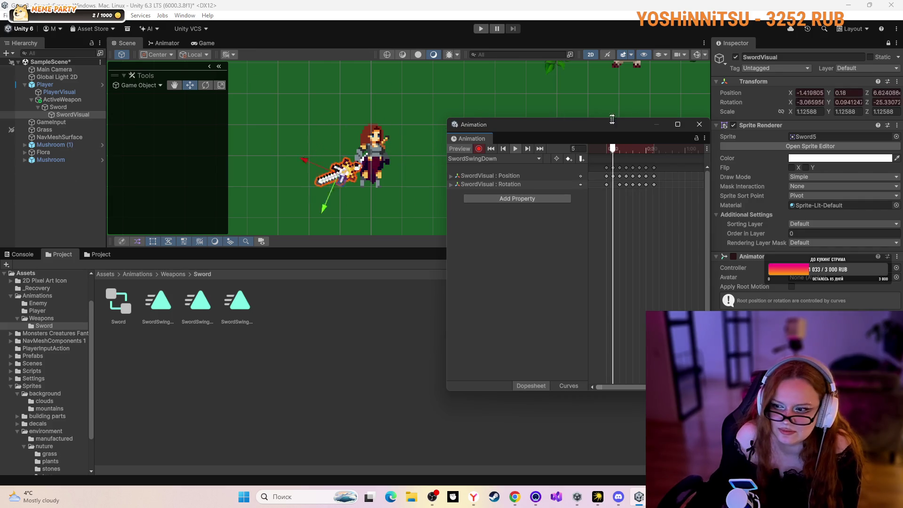
pyautogui.moveTo(635, 156)
pyautogui.mouseDown()
pyautogui.moveTo(651, 150)
pyautogui.moveTo(605, 156)
pyautogui.mouseUp()
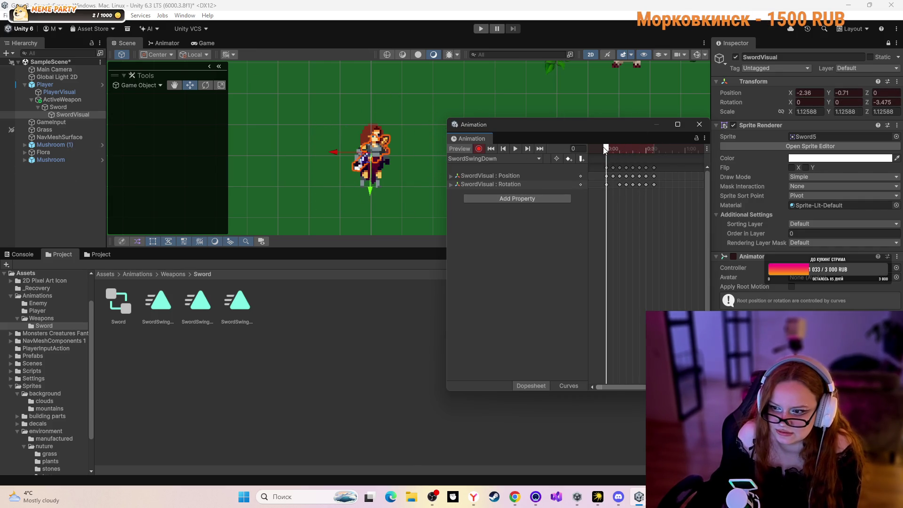
pyautogui.moveTo(605, 149); pyautogui.dragTo(606, 148)
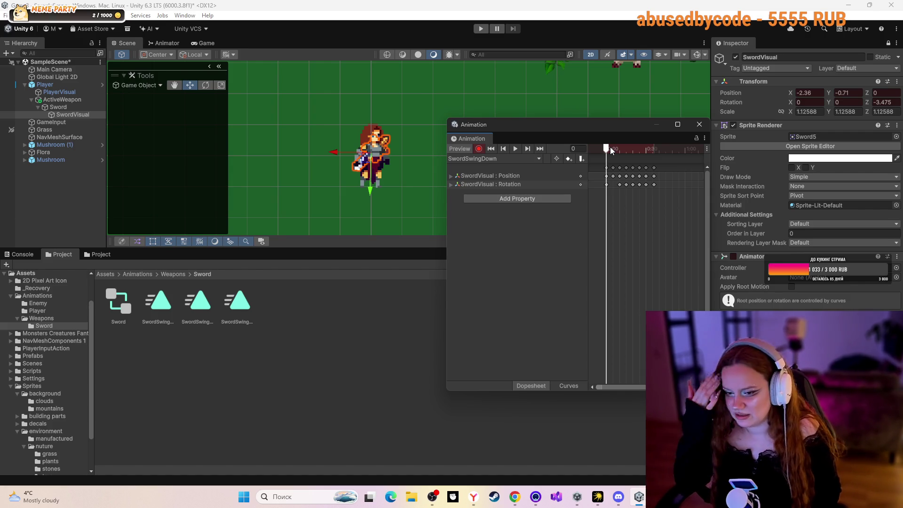
pyautogui.click(515, 148)
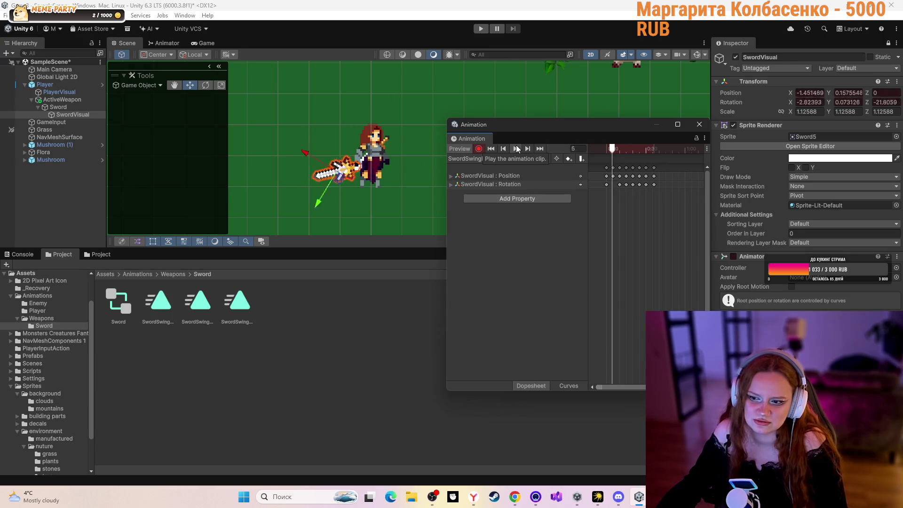
pyautogui.click(515, 148)
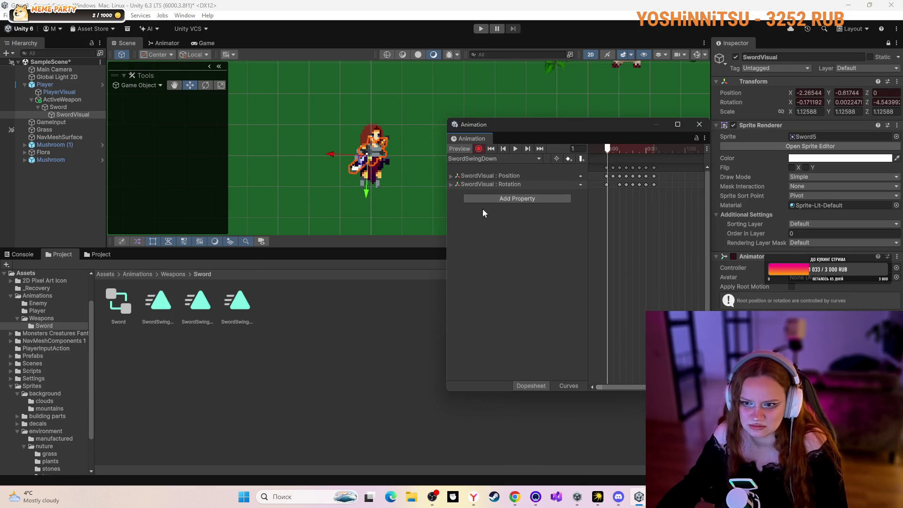
pyautogui.click(514, 496)
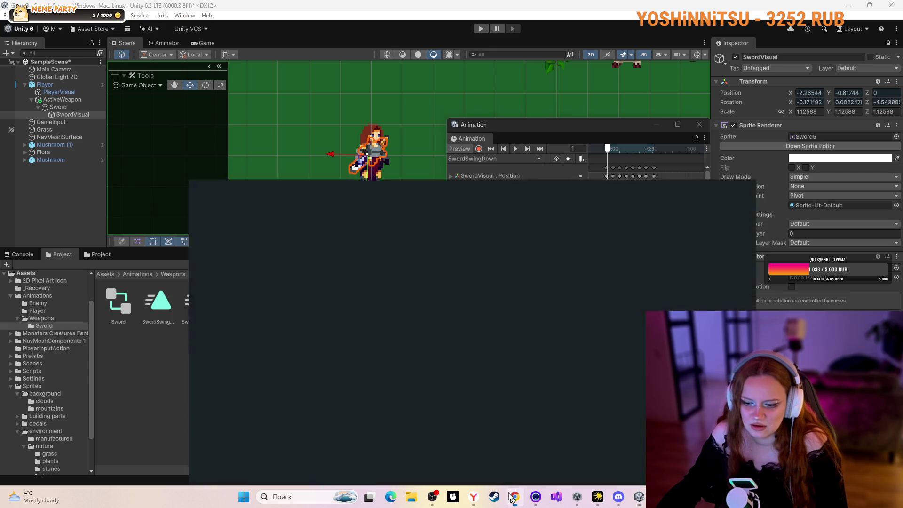
# - Resume the tutorial and seek forward to about 45:34, where the Animator graph appears
pyautogui.click(311, 231)
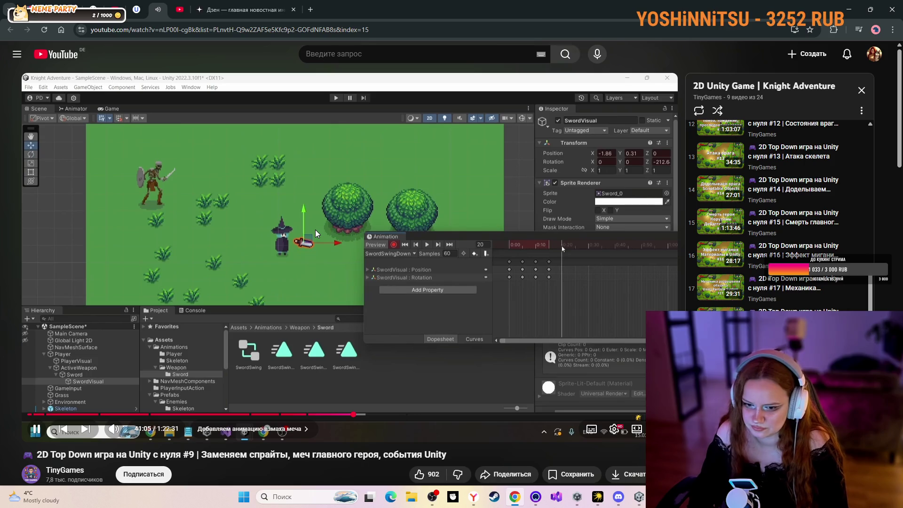
pyautogui.press('Right')
pyautogui.press('Right')
pyautogui.press('Right')
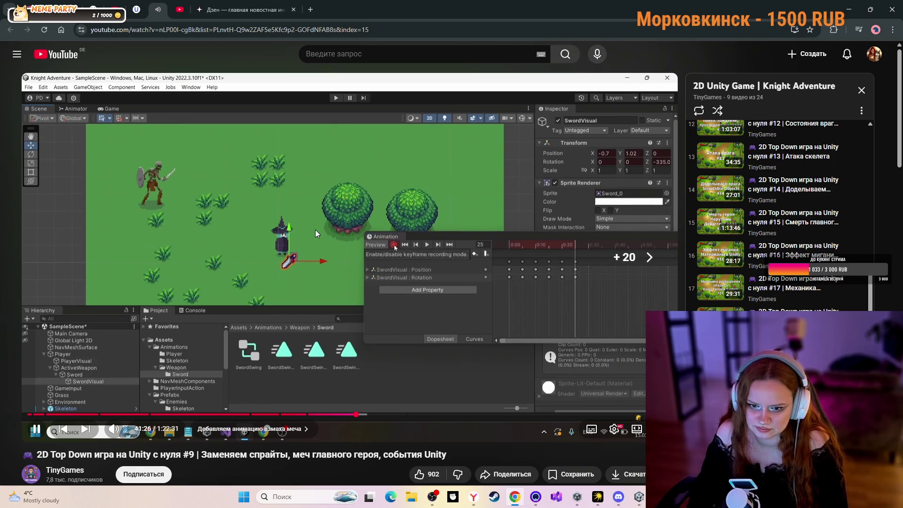
pyautogui.press('Right')
pyautogui.press('Right')
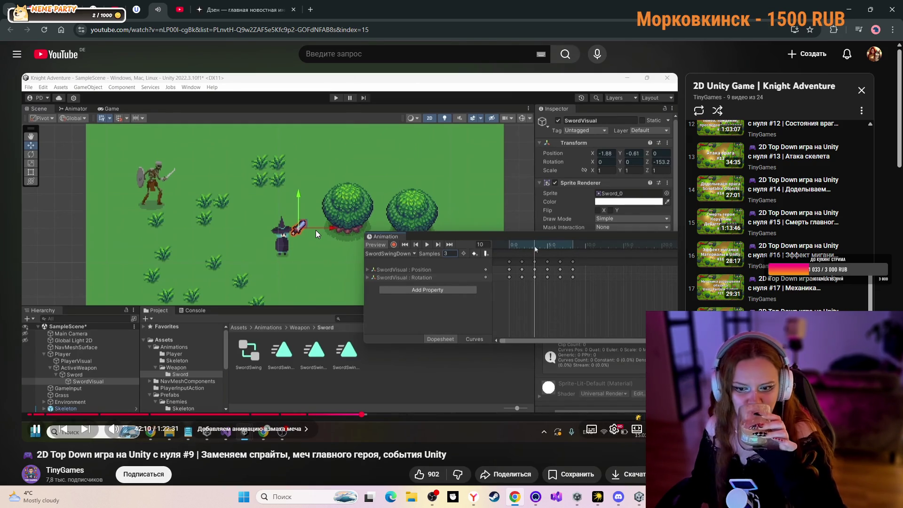
pyautogui.press('l')
pyautogui.press('l')
pyautogui.press('l')
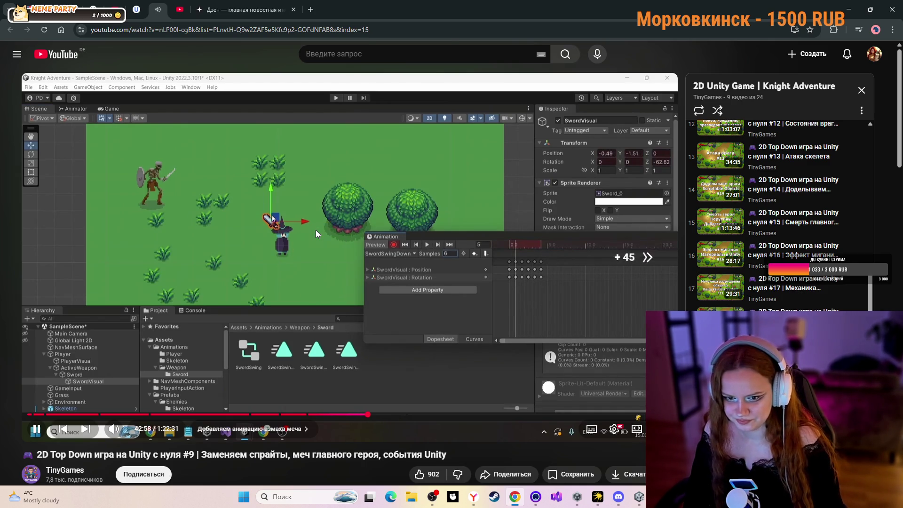
pyautogui.press('Right')
pyautogui.press('Right')
pyautogui.press('Right')
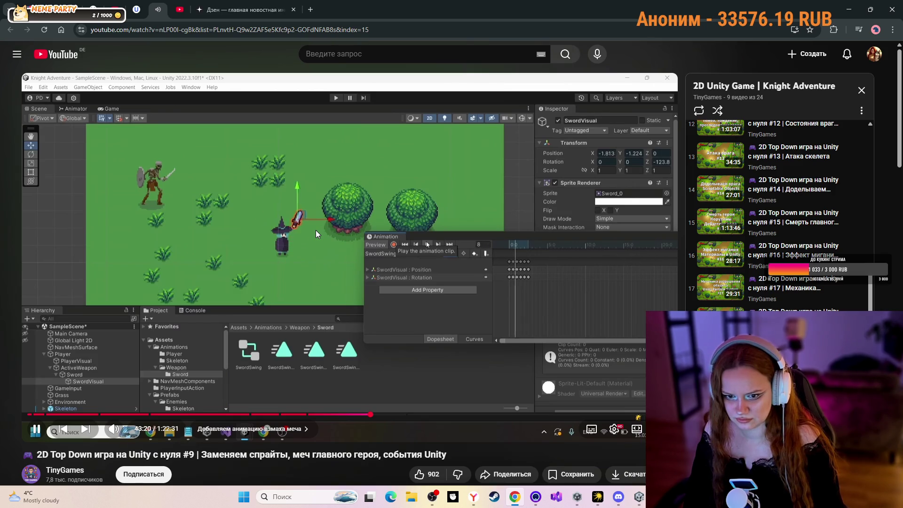
pyautogui.press('l')
pyautogui.press('l')
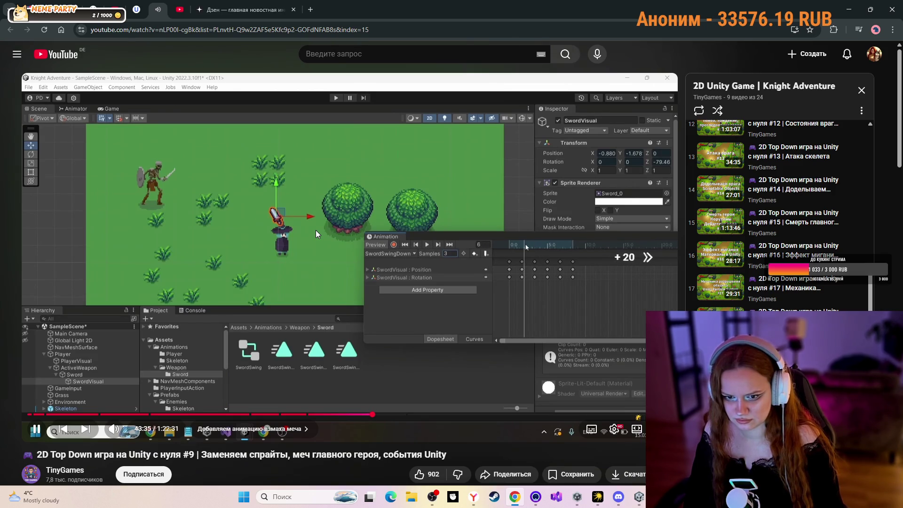
pyautogui.press('Right')
pyautogui.press('Right')
pyautogui.press('Right')
pyautogui.press('Right')
pyautogui.press('Right')
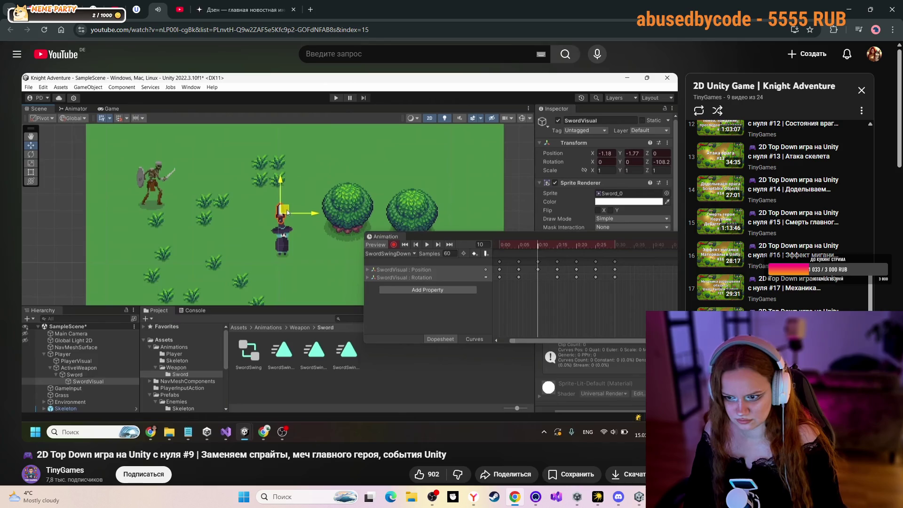
pyautogui.press('Right')
pyautogui.press('Right')
pyautogui.press('Right')
pyautogui.press('Right')
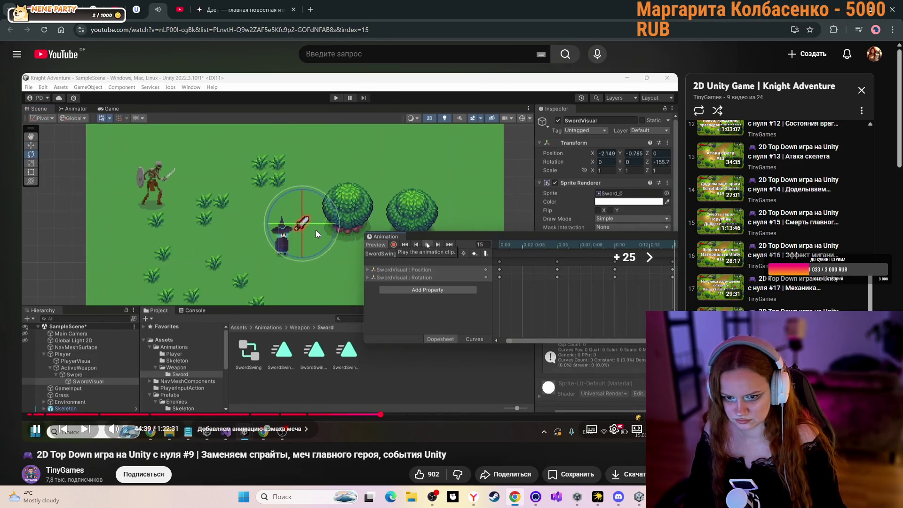
pyautogui.press('Right')
pyautogui.press('Right')
pyautogui.press('Right')
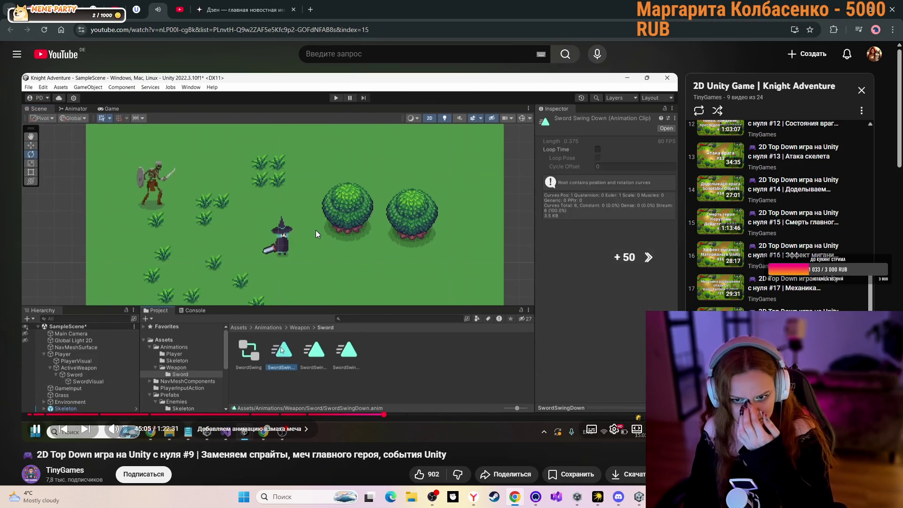
pyautogui.press('Right')
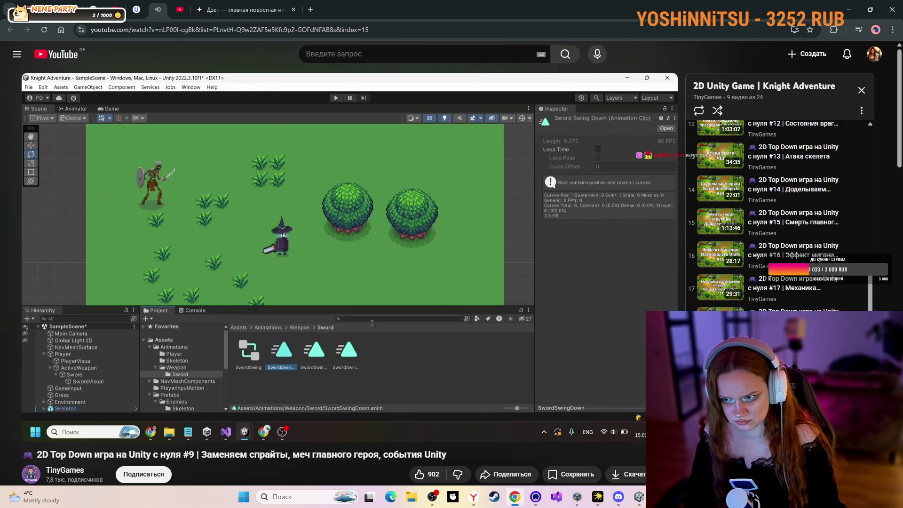
pyautogui.press('Right')
pyautogui.press('Right')
pyautogui.press('Right')
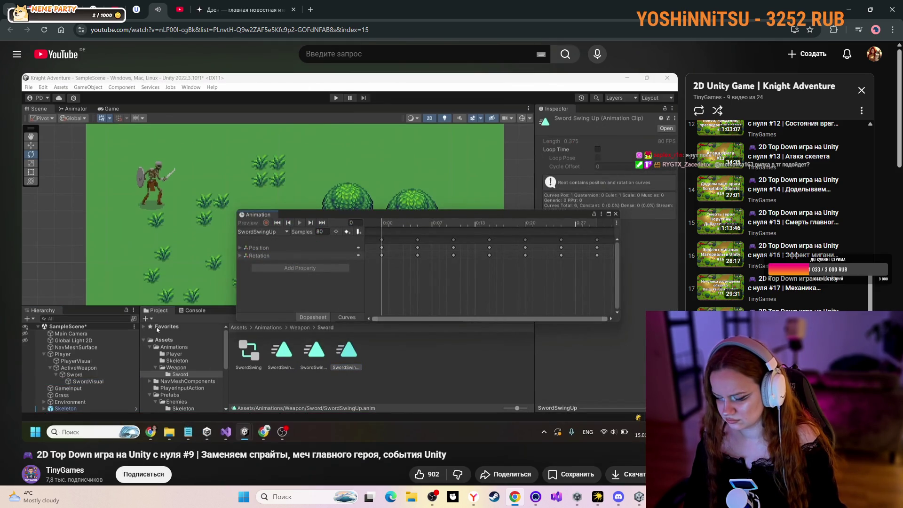
pyautogui.press('Right')
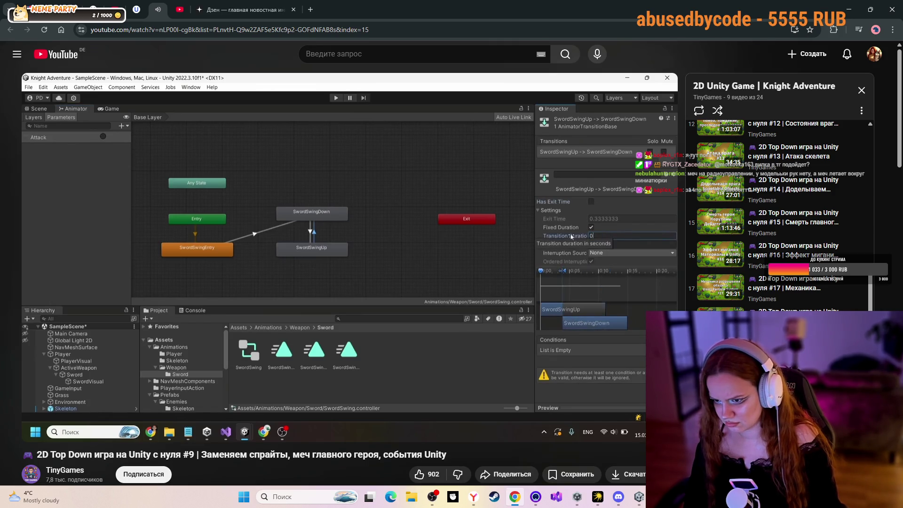
# - Pause the tutorial and open the Sword controller's state graph in Unity
pyautogui.click(242, 168)
pyautogui.hotkey('alt', 'Tab')
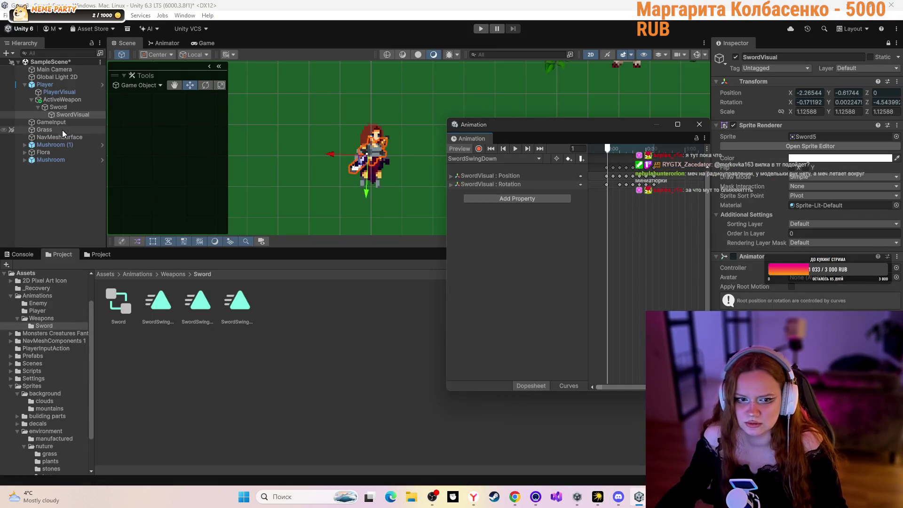
pyautogui.doubleClick(125, 301)
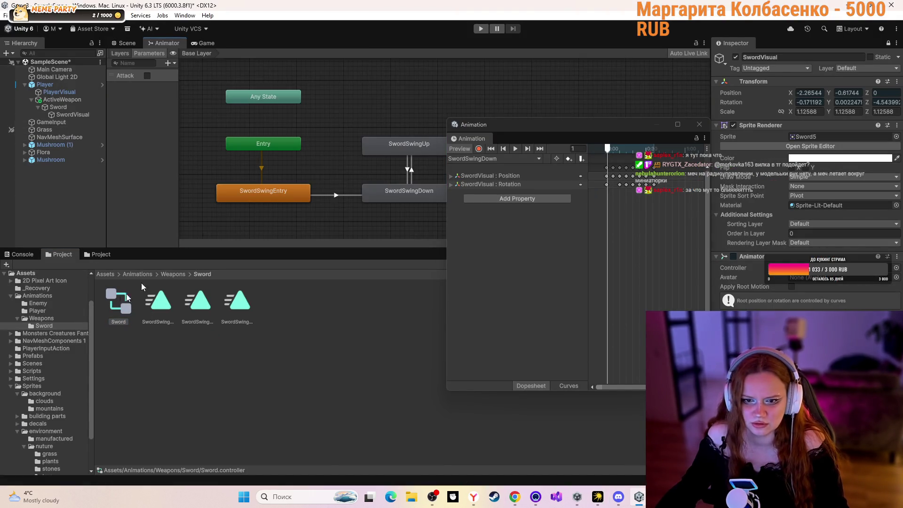
pyautogui.moveTo(483, 136)
pyautogui.mouseDown()
pyautogui.moveTo(435, 274)
pyautogui.moveTo(369, 243)
pyautogui.mouseUp()
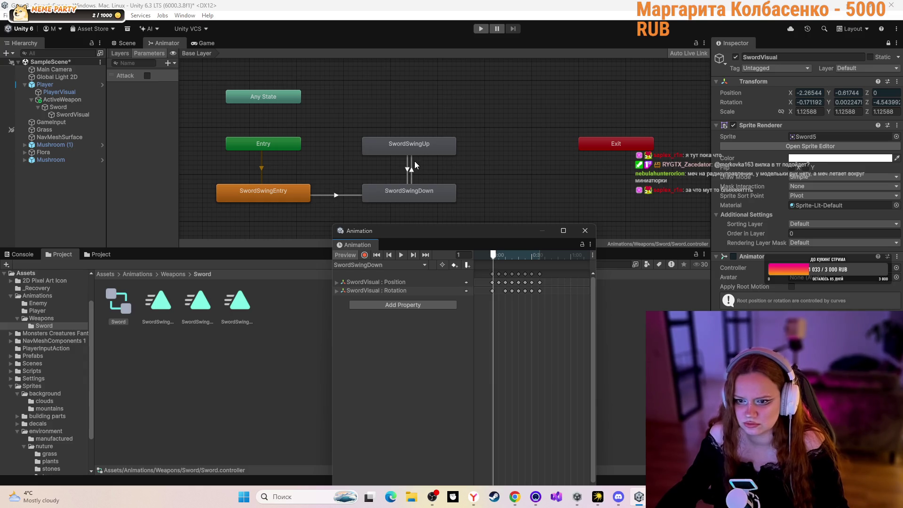
# - Inspect the settings of both SwordSwingDown/SwordSwingUp transitions, then resume the tutorial
pyautogui.click(413, 165)
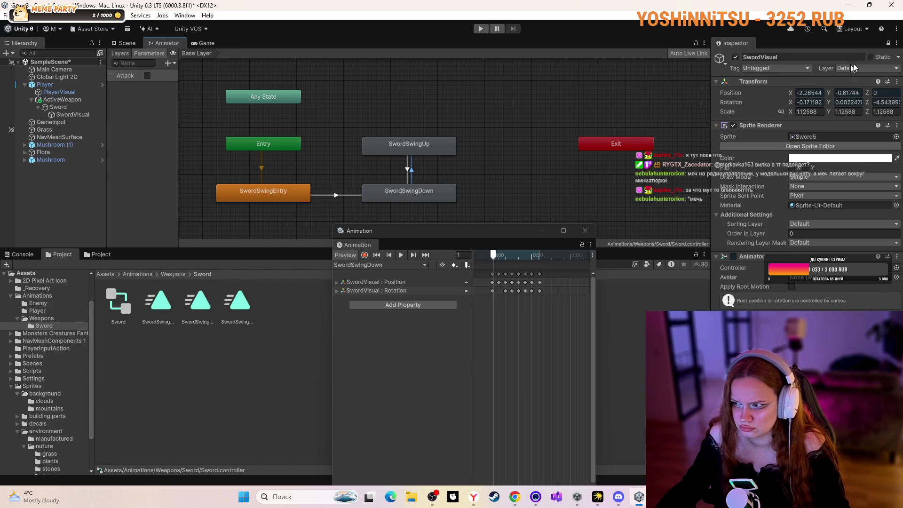
pyautogui.click(887, 43)
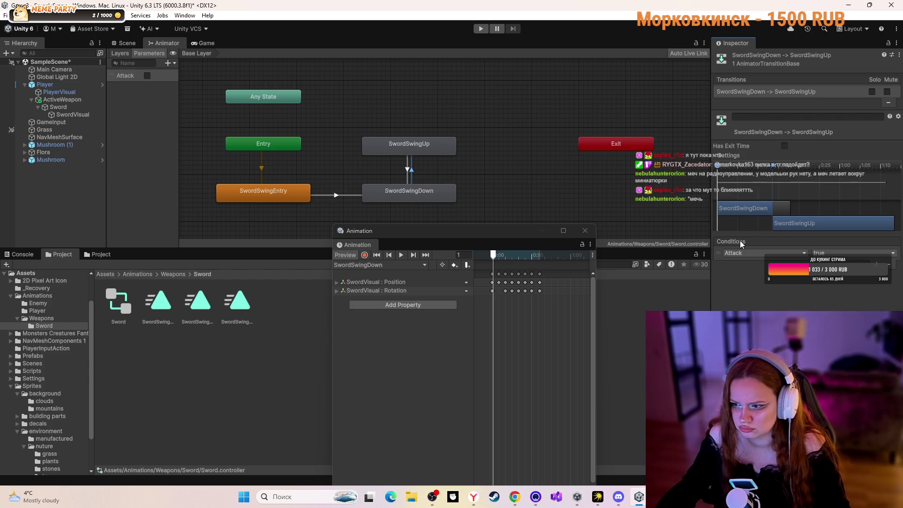
pyautogui.click(407, 168)
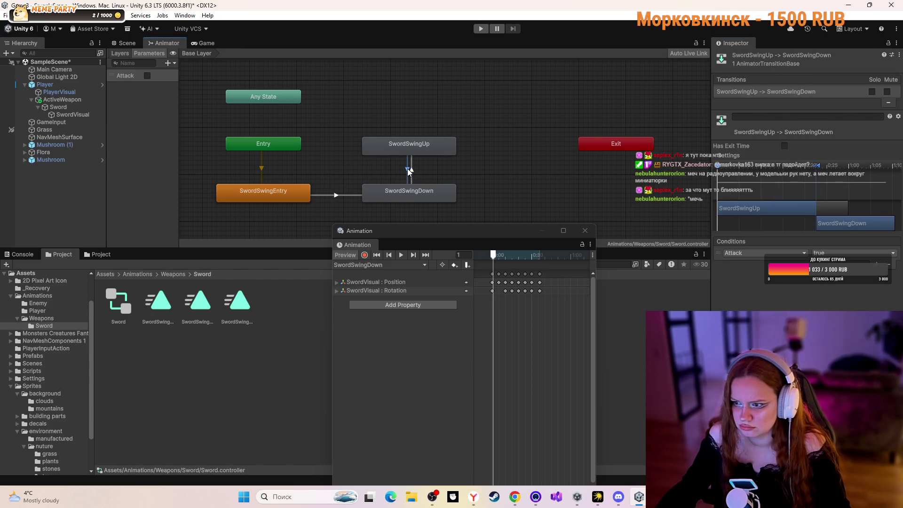
pyautogui.click(718, 156)
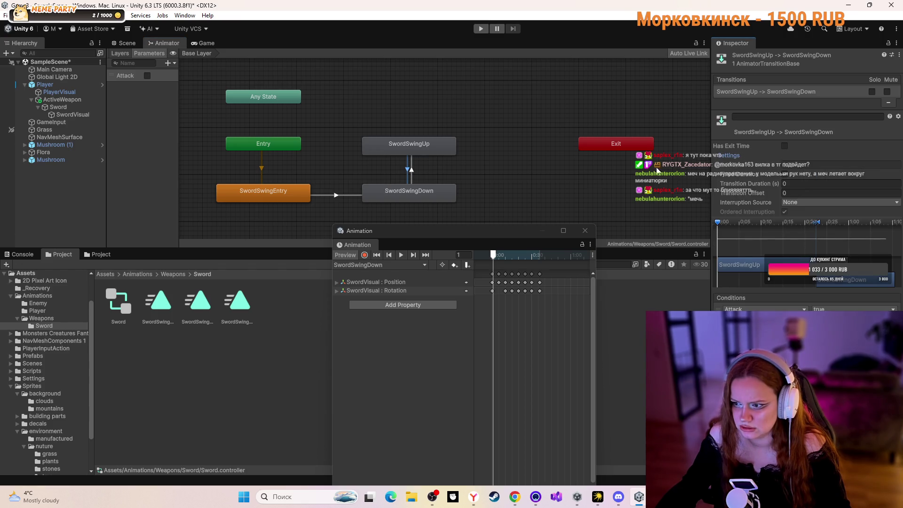
pyautogui.click(412, 176)
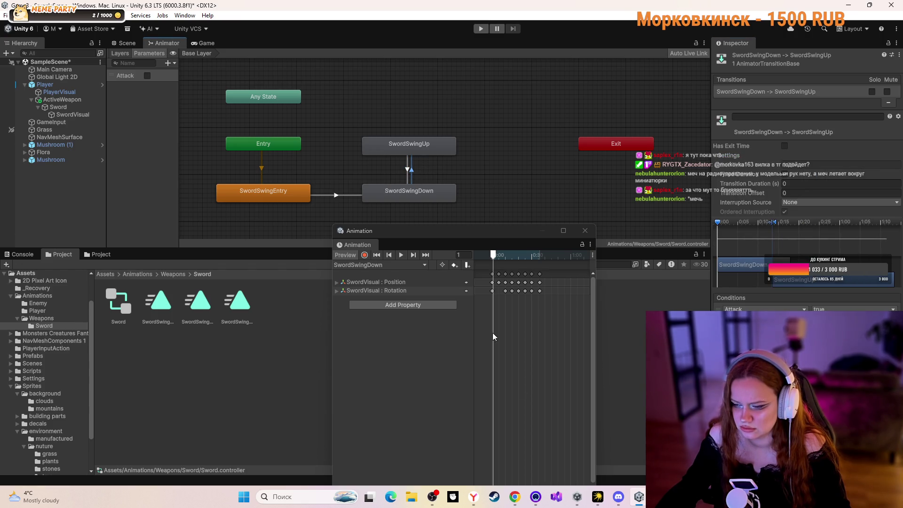
pyautogui.click(515, 497)
pyautogui.click(473, 285)
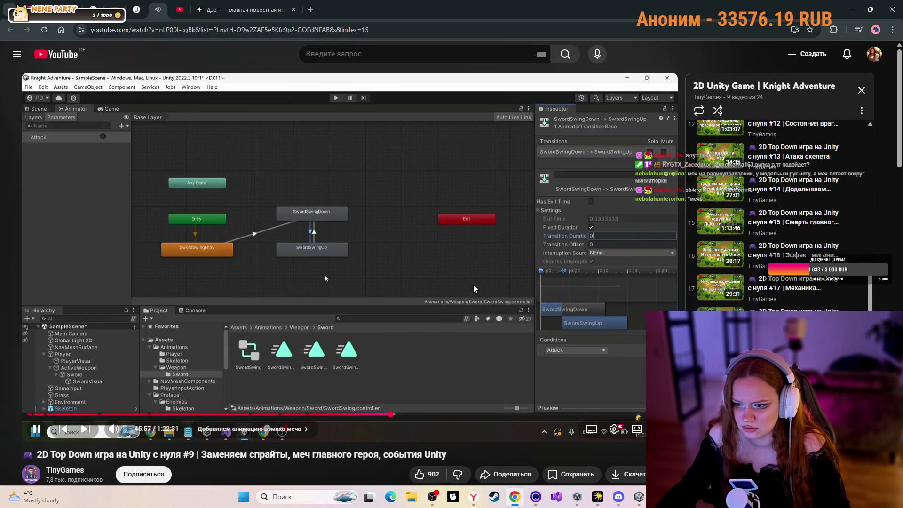
# - Watch the tutorial retime SwordSwingUp keyframes at 60 samples, pause it, and return to Unity
pyautogui.click(472, 285)
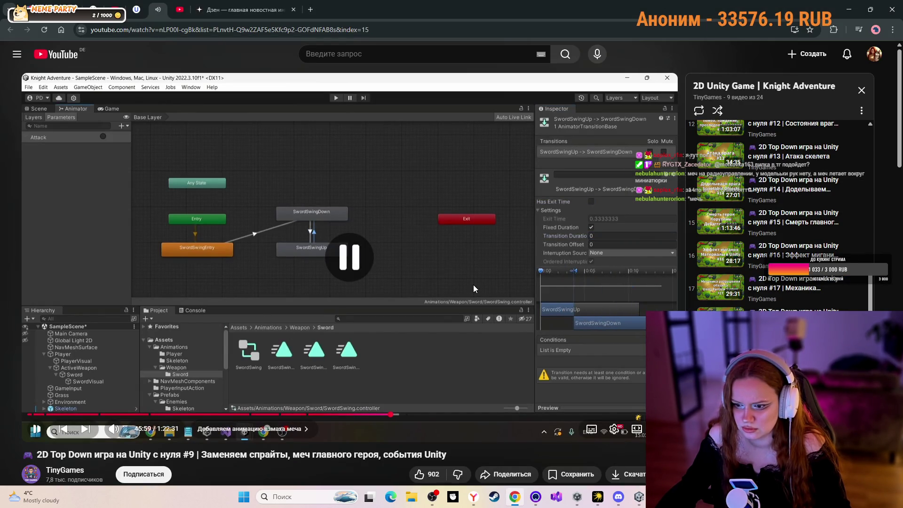
pyautogui.click(638, 496)
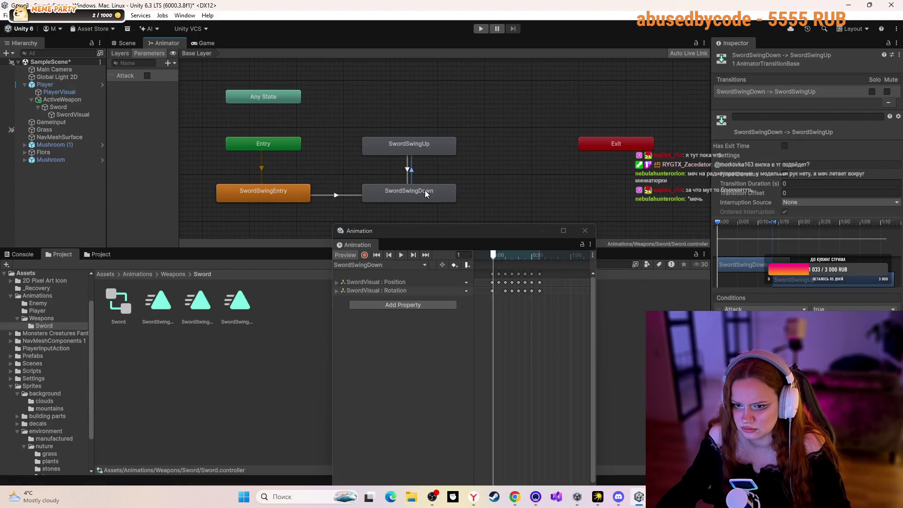
pyautogui.click(514, 496)
pyautogui.click(403, 298)
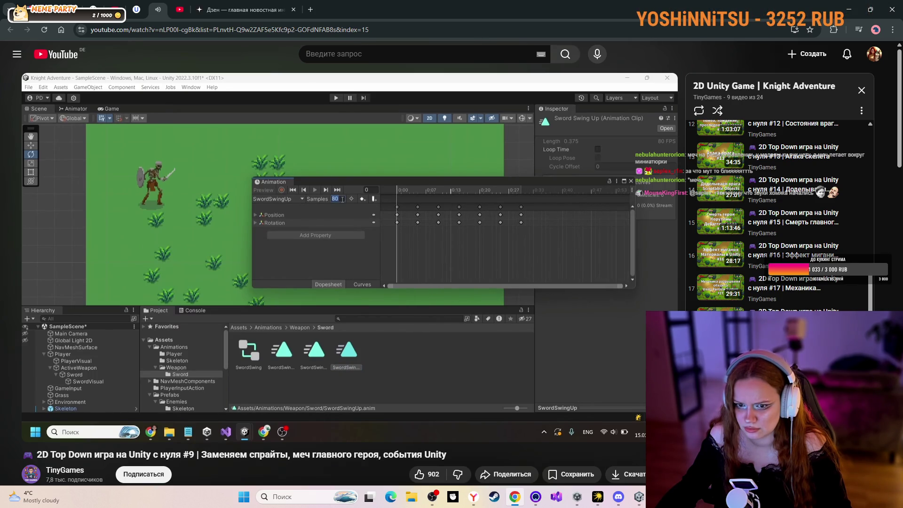
pyautogui.moveTo(527, 352)
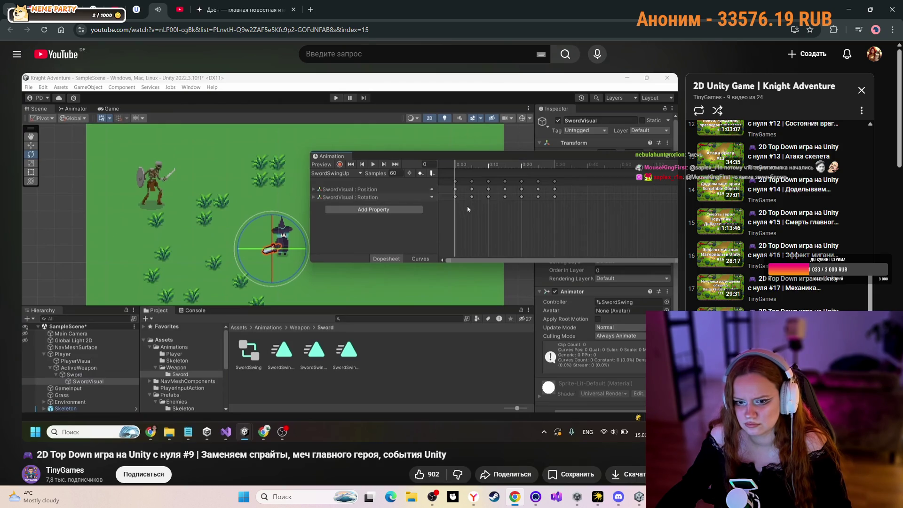
pyautogui.moveTo(525, 364)
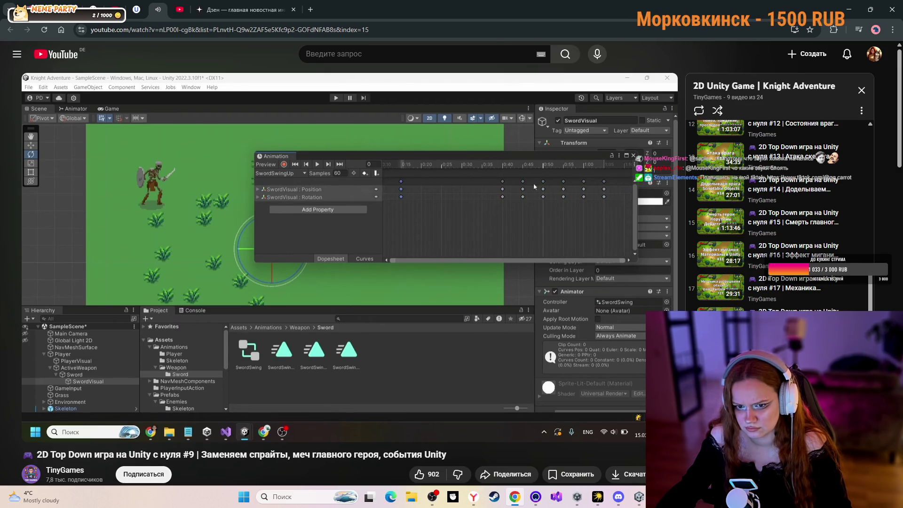
pyautogui.click(526, 365)
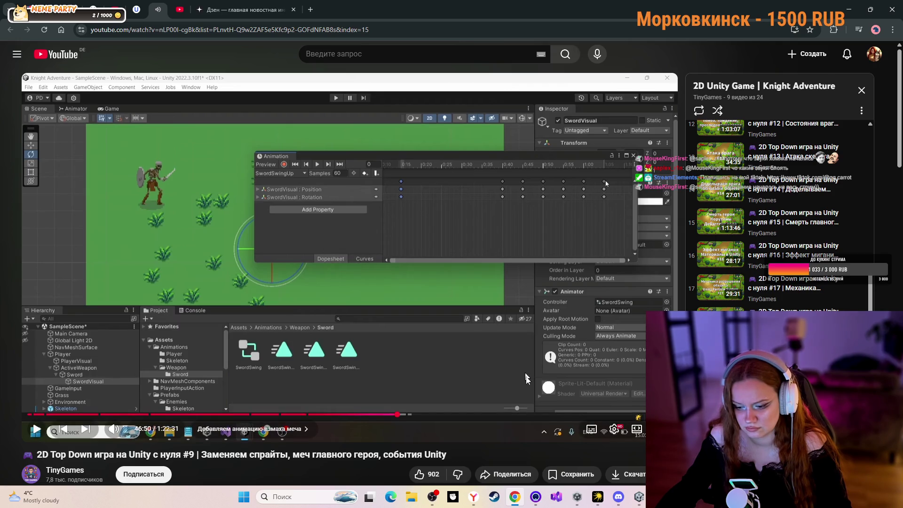
pyautogui.click(638, 497)
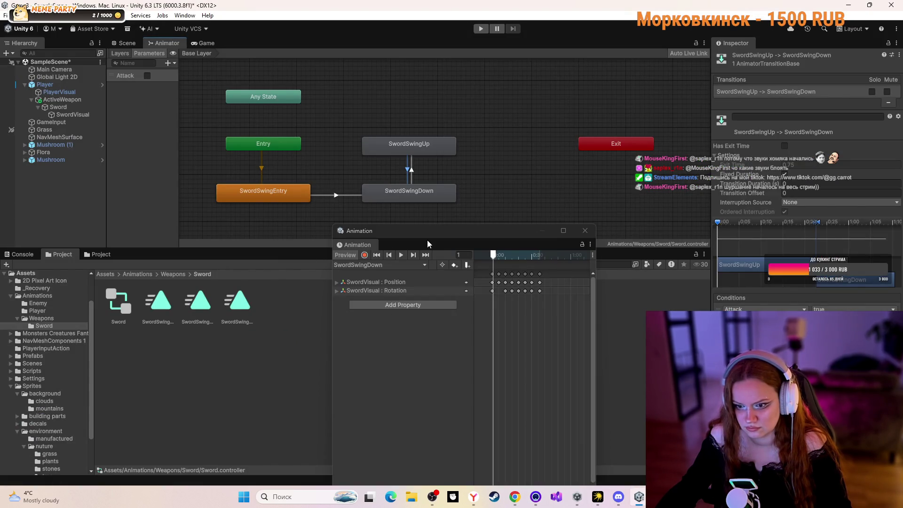
# - Reposition the Animation window and reopen the SwordSwingDown clip
pyautogui.moveTo(428, 233); pyautogui.dragTo(493, 162)
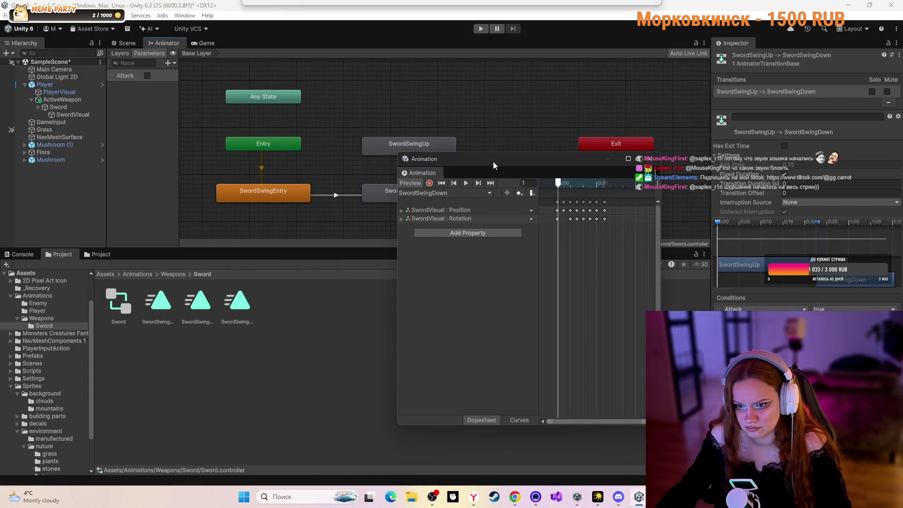
pyautogui.click(444, 194)
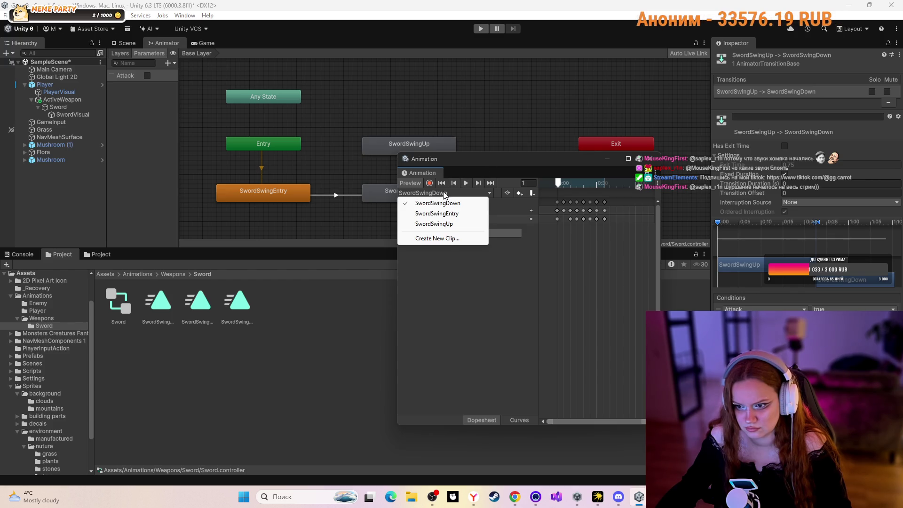
pyautogui.click(439, 222)
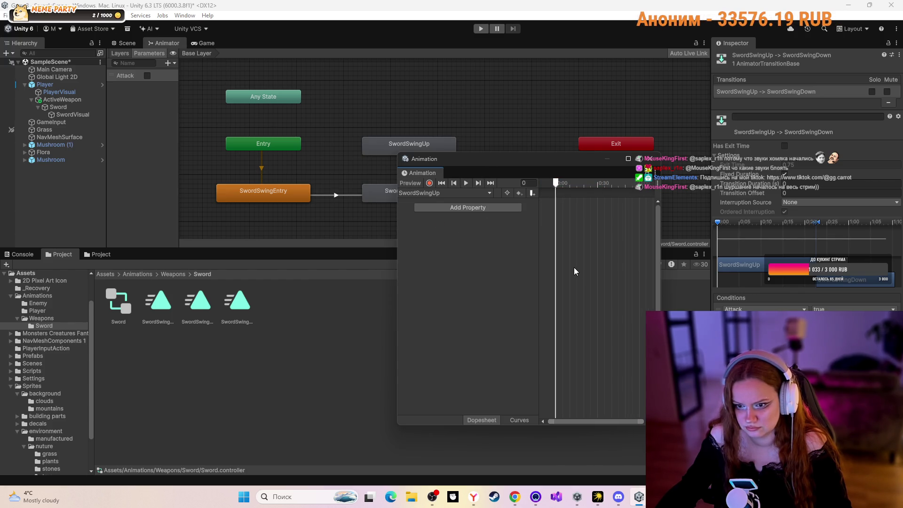
pyautogui.click(444, 193)
pyautogui.click(444, 203)
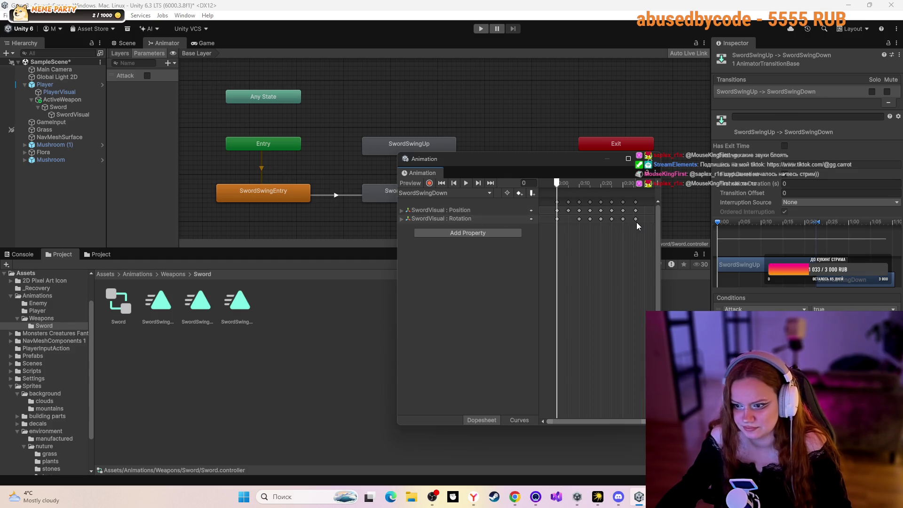
# - Select all eight SwordSwingDown Rotation keys and bring up their keyframe options menu
pyautogui.click(554, 218)
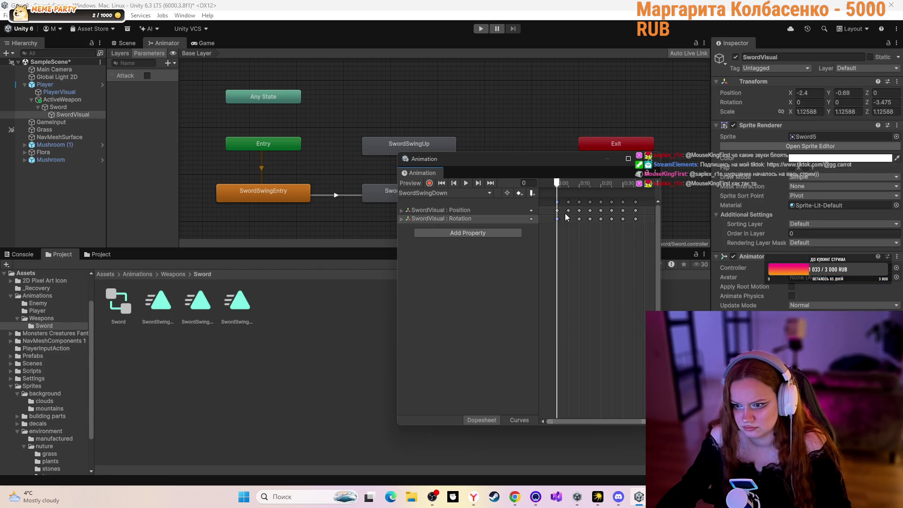
pyautogui.keyDown('shift'); pyautogui.click(567, 211); pyautogui.keyUp('shift')
pyautogui.keyDown('shift'); pyautogui.click(579, 219); pyautogui.keyUp('shift')
pyautogui.keyDown('shift'); pyautogui.click(590, 218); pyautogui.keyUp('shift')
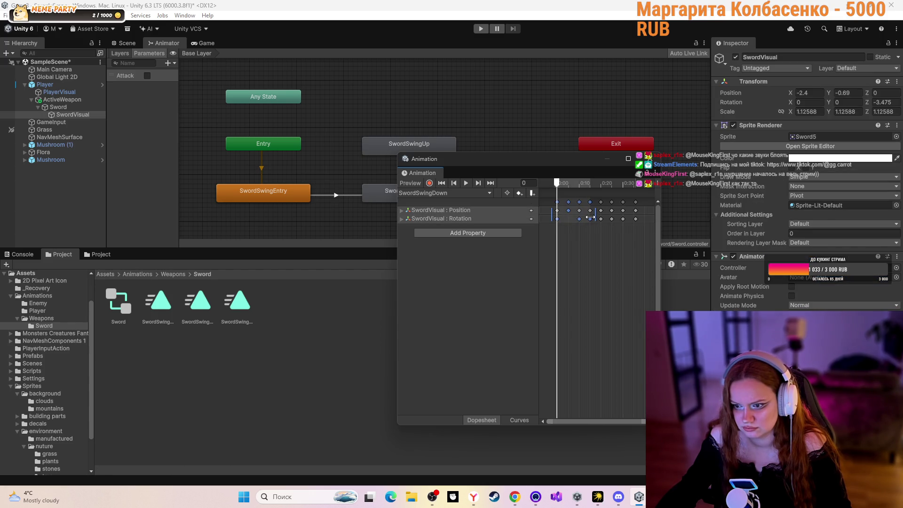
pyautogui.keyDown('shift'); pyautogui.click(600, 219); pyautogui.keyUp('shift')
pyautogui.keyDown('shift'); pyautogui.click(612, 219); pyautogui.keyUp('shift')
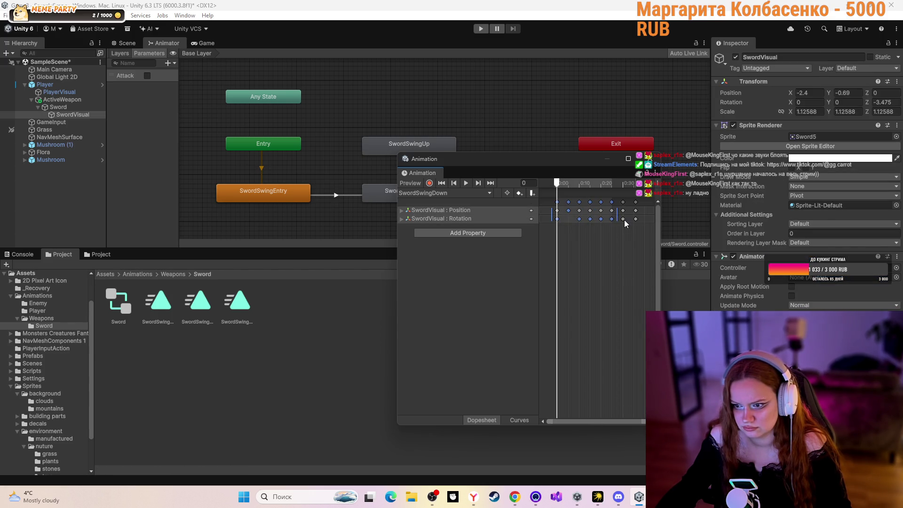
pyautogui.keyDown('shift'); pyautogui.click(622, 218); pyautogui.keyUp('shift')
pyautogui.keyDown('shift'); pyautogui.click(635, 219); pyautogui.keyUp('shift')
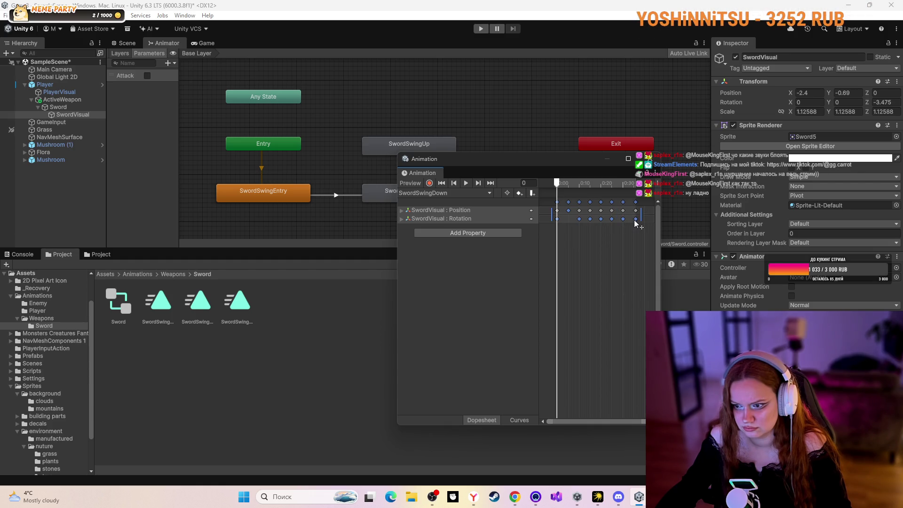
pyautogui.rightClick(634, 221)
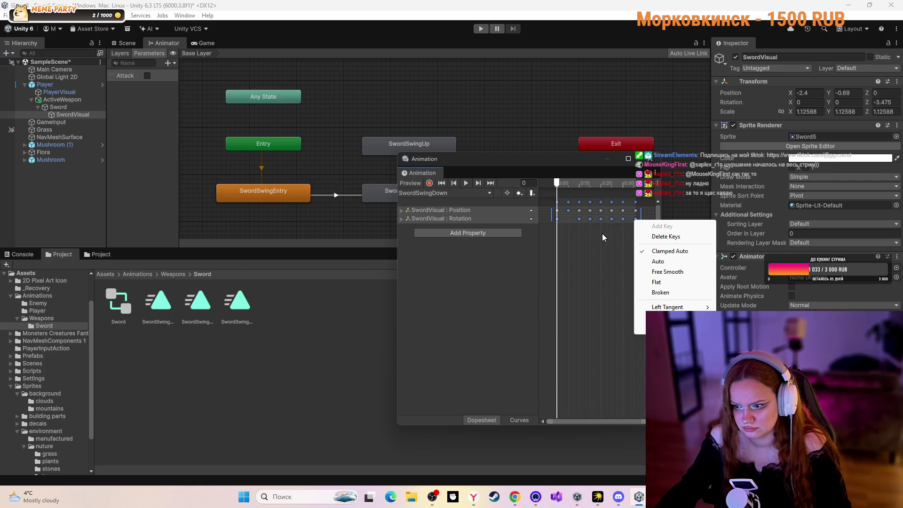
# - Switch the Animation window back and forth between clips, settling on SwordSwingUp
pyautogui.click(445, 194)
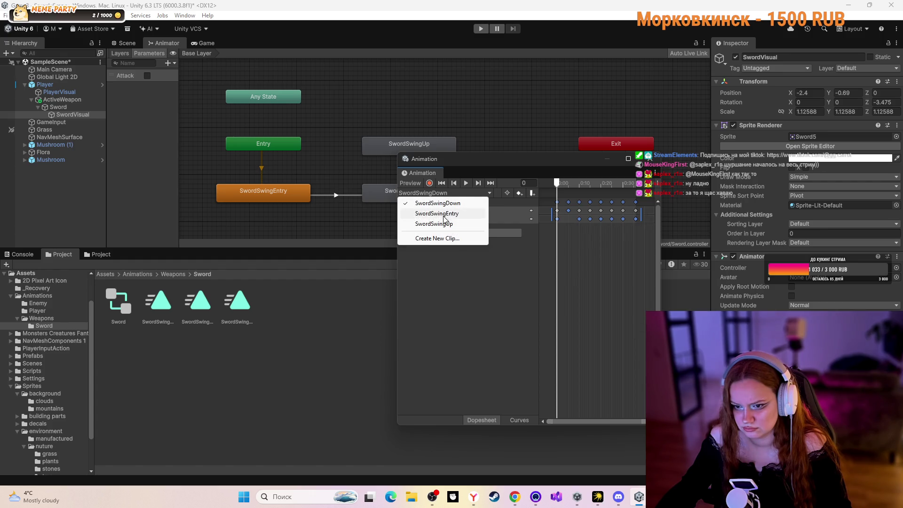
pyautogui.click(442, 222)
pyautogui.click(432, 191)
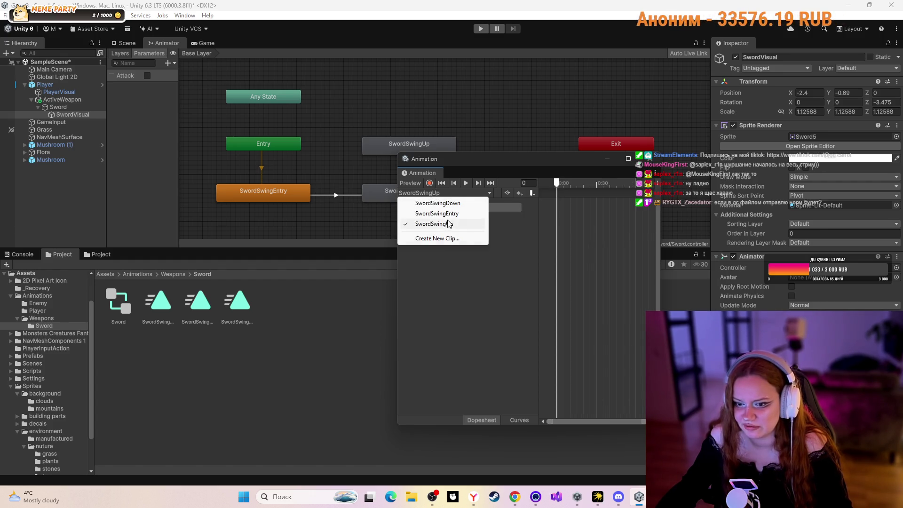
pyautogui.click(440, 203)
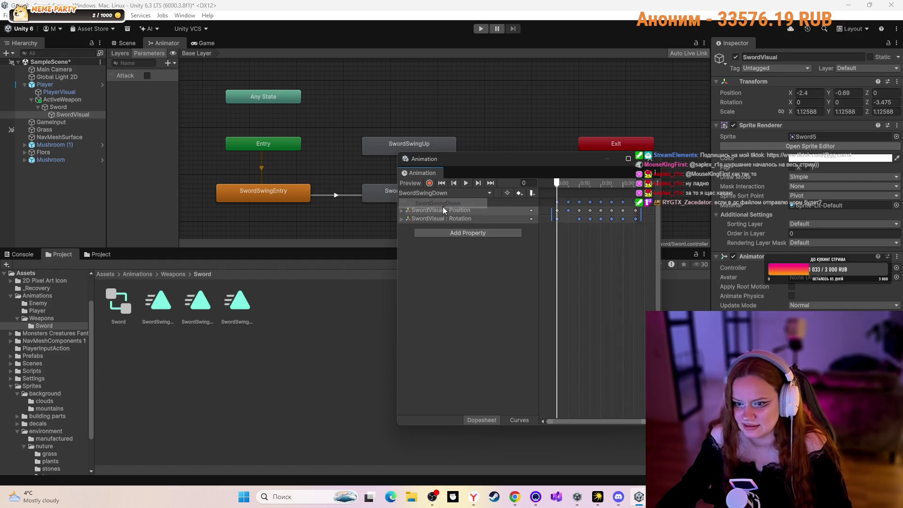
pyautogui.click(464, 192)
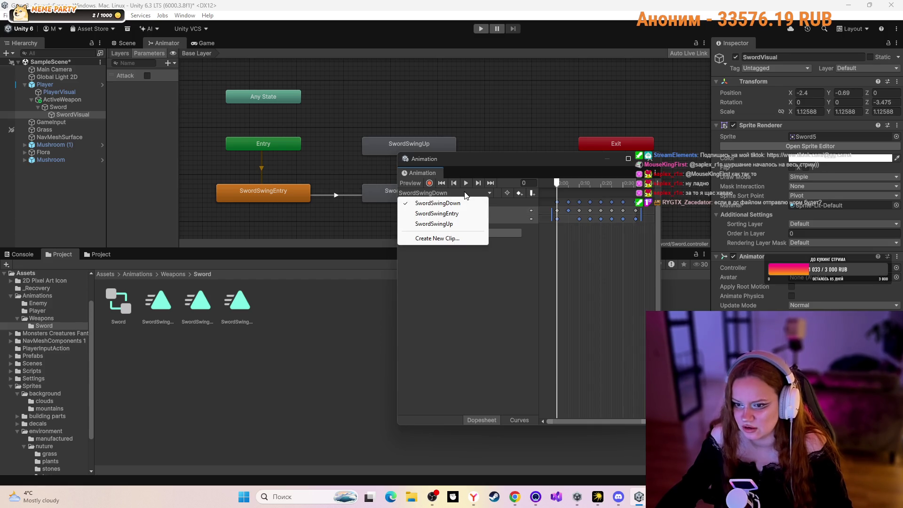
pyautogui.click(457, 225)
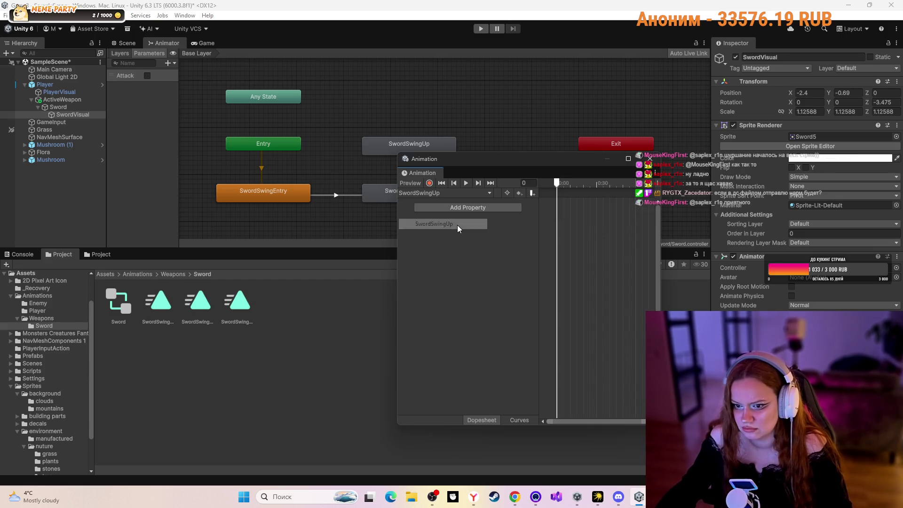
pyautogui.click(437, 191)
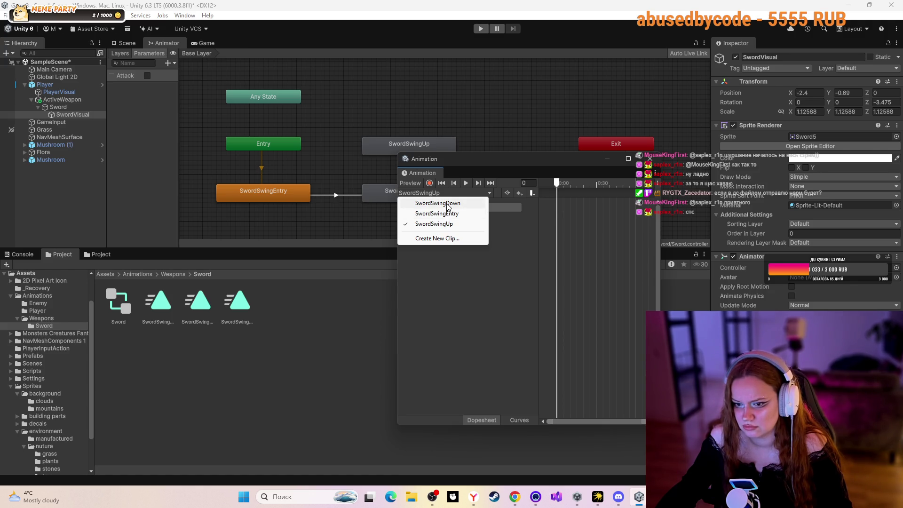
pyautogui.click(446, 205)
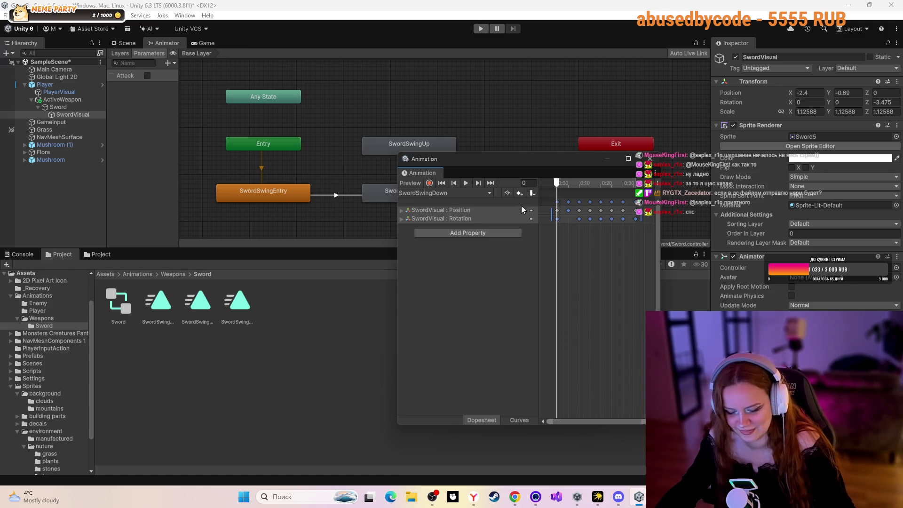
pyautogui.click(447, 192)
pyautogui.click(460, 223)
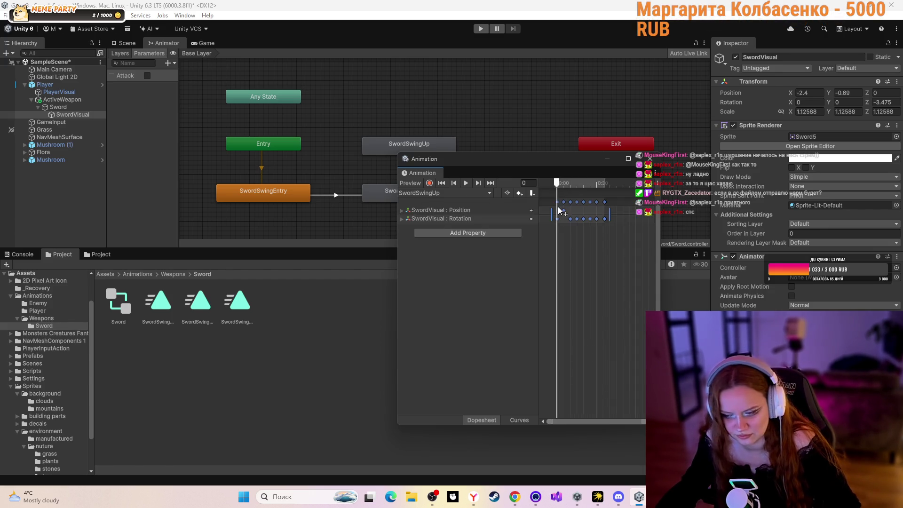
pyautogui.click(437, 193)
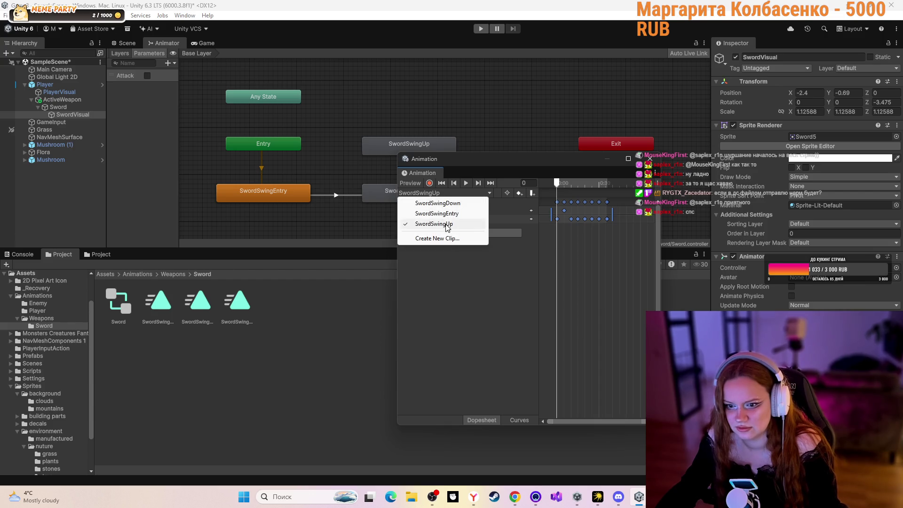
pyautogui.click(440, 203)
pyautogui.click(442, 193)
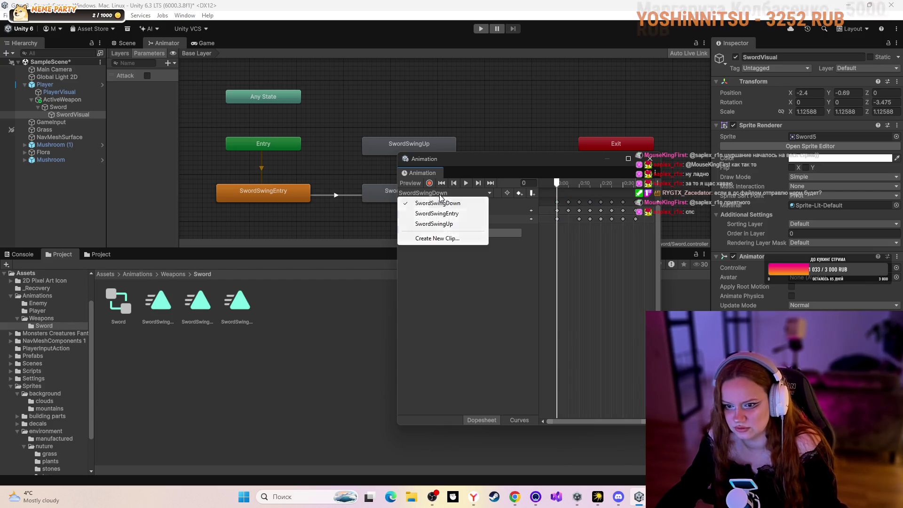
pyautogui.click(444, 212)
# - Enlarge and reposition the Animation window to stretch the SwordSwingUp timeline
pyautogui.click(628, 160)
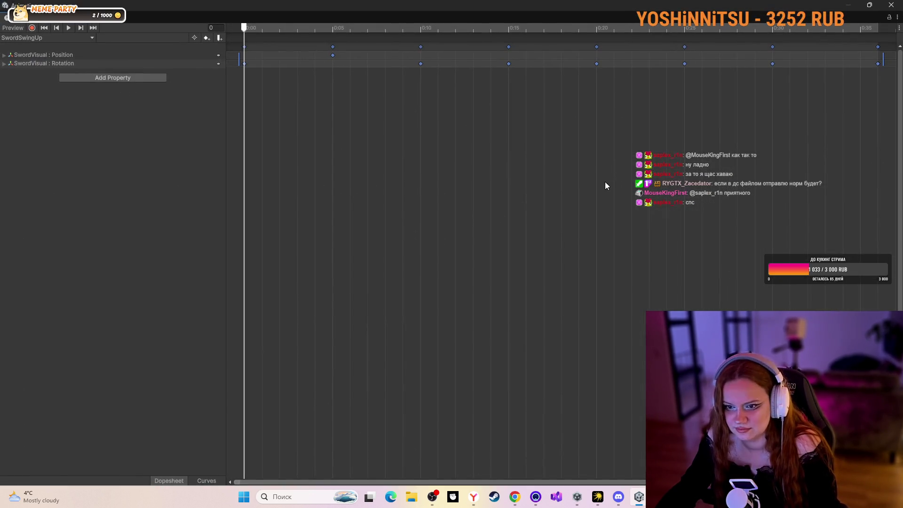
pyautogui.click(869, 4)
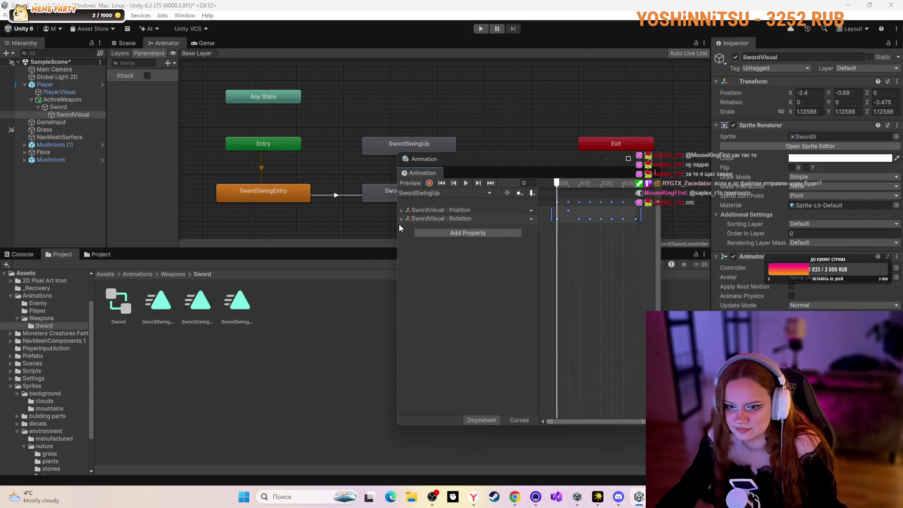
pyautogui.moveTo(398, 223); pyautogui.dragTo(117, 224)
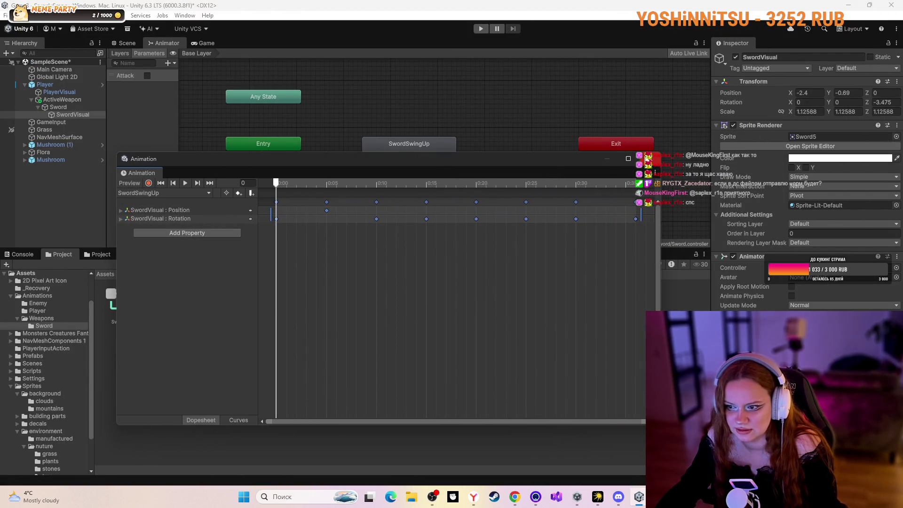
pyautogui.moveTo(644, 361); pyautogui.dragTo(666, 384)
pyautogui.moveTo(341, 156); pyautogui.dragTo(314, 74)
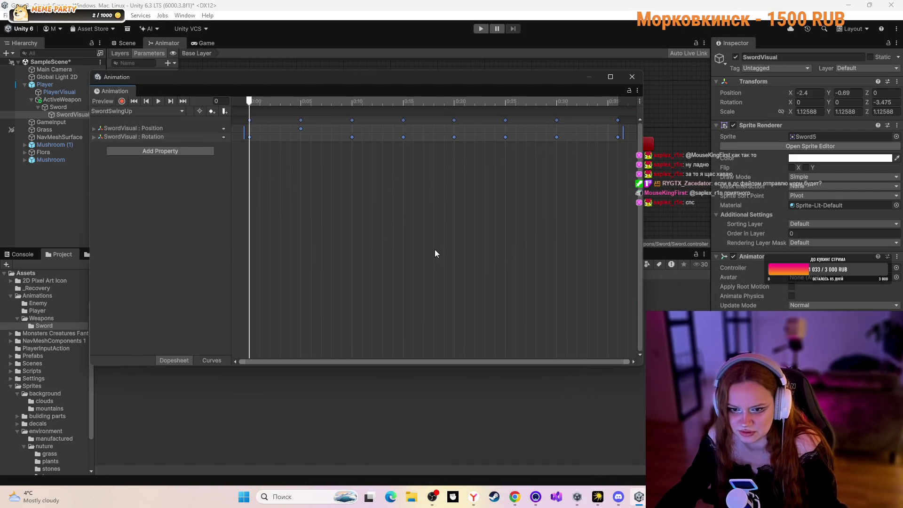
pyautogui.scroll(-10, 434, 250)
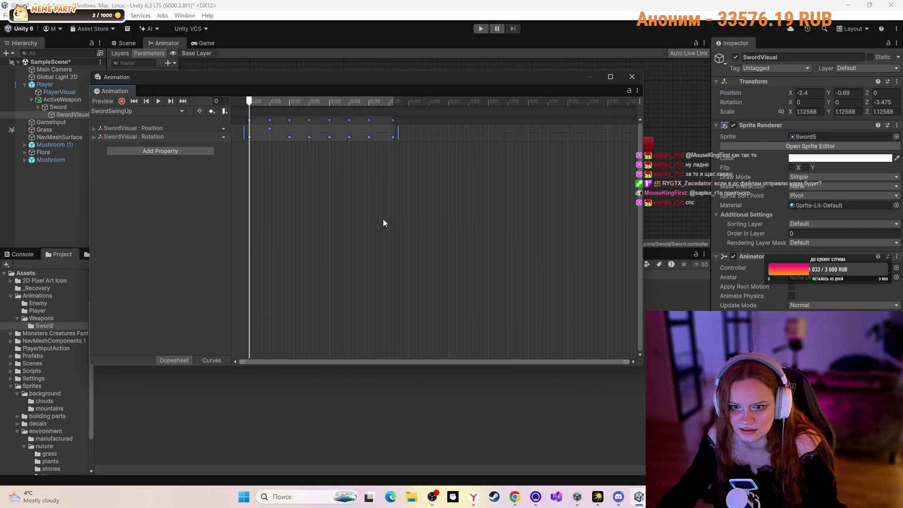
pyautogui.scroll(-3, 383, 219)
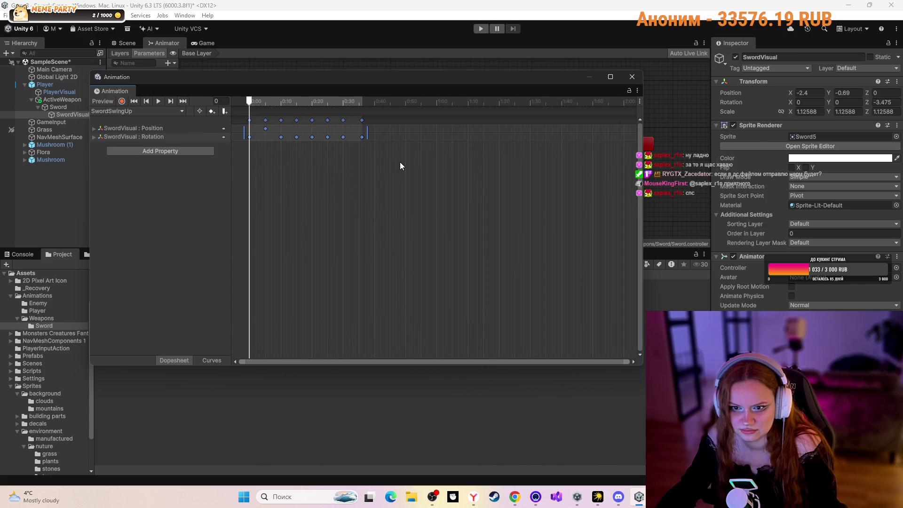
# - Select the SwordSwingUp Rotation keys from 0:00 through 0:35, then clear the selection
pyautogui.click(378, 151)
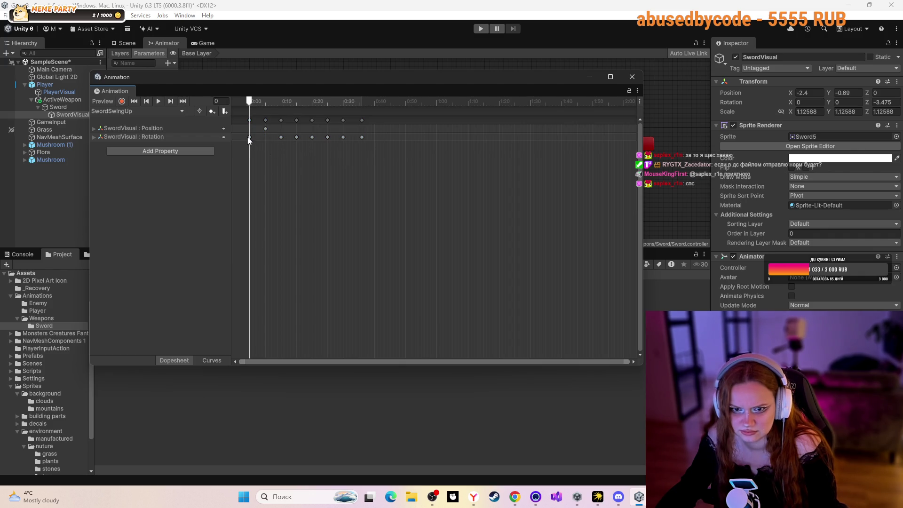
pyautogui.moveTo(246, 141)
pyautogui.mouseDown()
pyautogui.moveTo(272, 118)
pyautogui.moveTo(297, 137)
pyautogui.moveTo(256, 137)
pyautogui.moveTo(303, 139)
pyautogui.mouseUp()
pyautogui.click(308, 141)
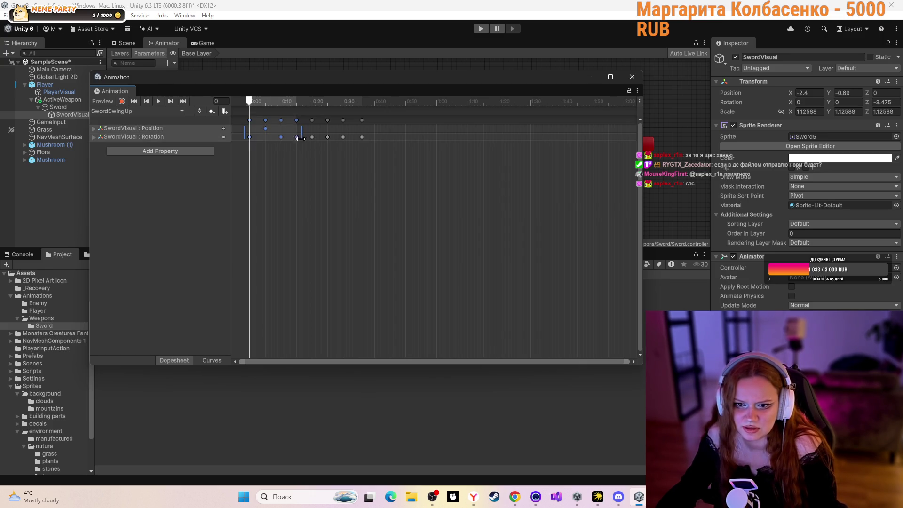
pyautogui.click(309, 141)
pyautogui.click(250, 138)
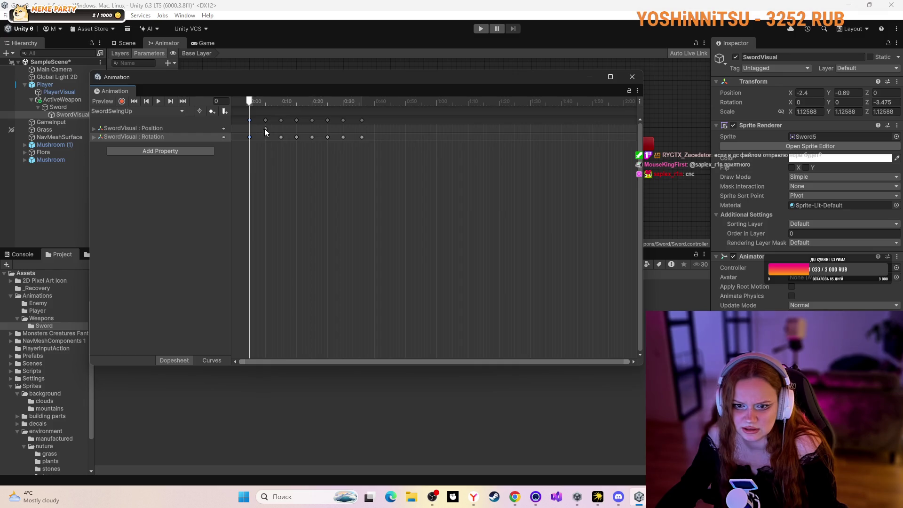
pyautogui.keyDown('shift'); pyautogui.click(265, 129); pyautogui.keyUp('shift')
pyautogui.keyDown('shift'); pyautogui.click(281, 138); pyautogui.keyUp('shift')
pyautogui.keyDown('shift'); pyautogui.click(297, 138); pyautogui.keyUp('shift')
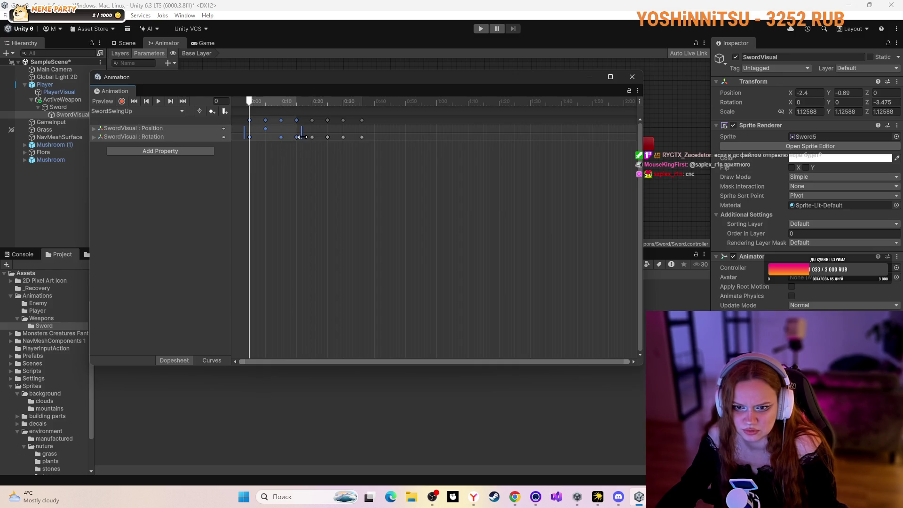
pyautogui.keyDown('shift'); pyautogui.click(311, 139); pyautogui.keyUp('shift')
pyautogui.keyDown('shift'); pyautogui.click(327, 138); pyautogui.keyUp('shift')
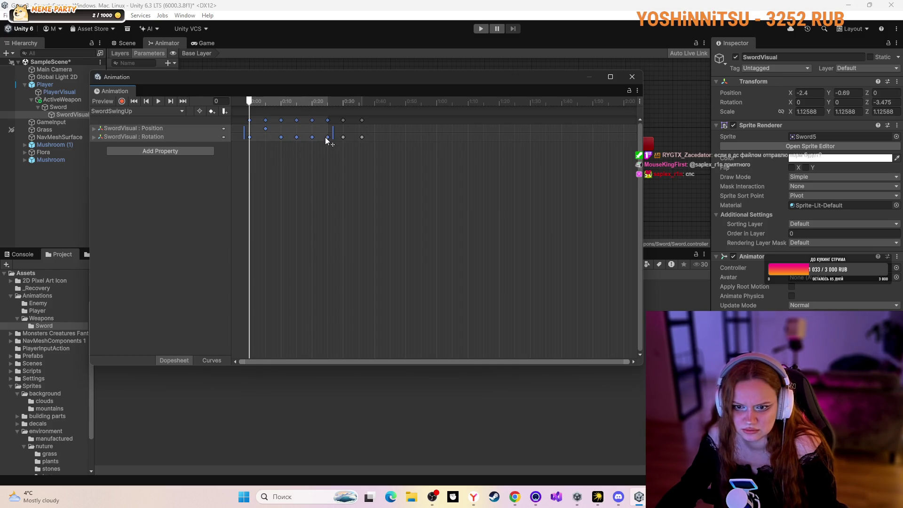
pyautogui.keyDown('shift'); pyautogui.click(343, 137); pyautogui.keyUp('shift')
pyautogui.keyDown('shift'); pyautogui.click(361, 138); pyautogui.keyUp('shift')
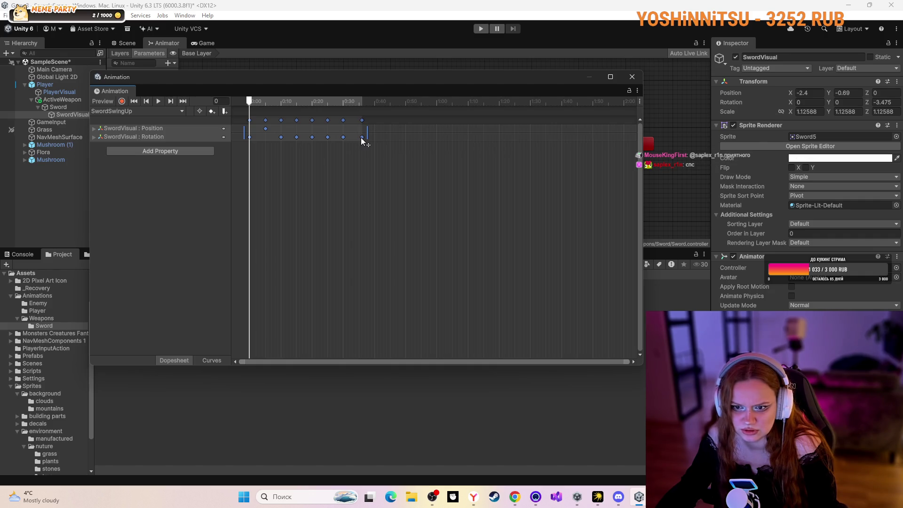
pyautogui.click(388, 137)
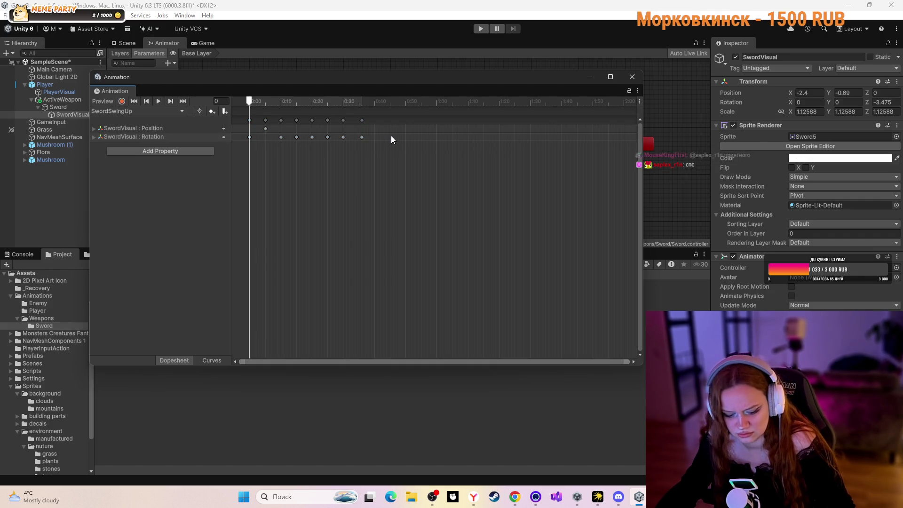
# - Select all keys and then the last Rotation key, deselect, and adjust the Dopesheet view
pyautogui.hotkey('ctrl', 'a')
pyautogui.click(391, 135)
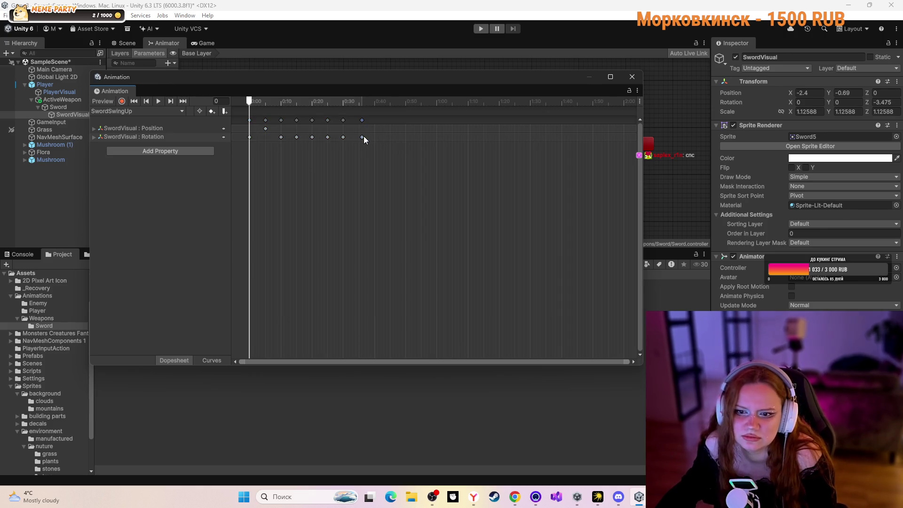
pyautogui.click(362, 136)
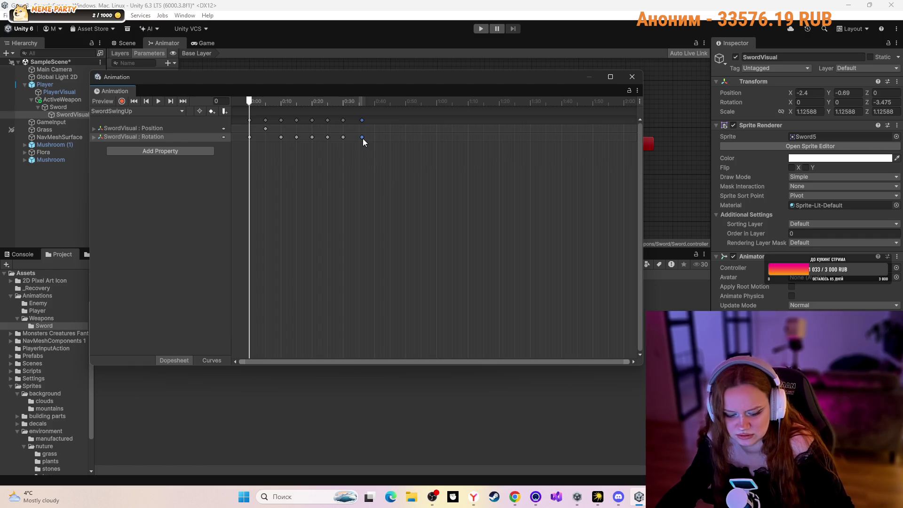
pyautogui.click(389, 137)
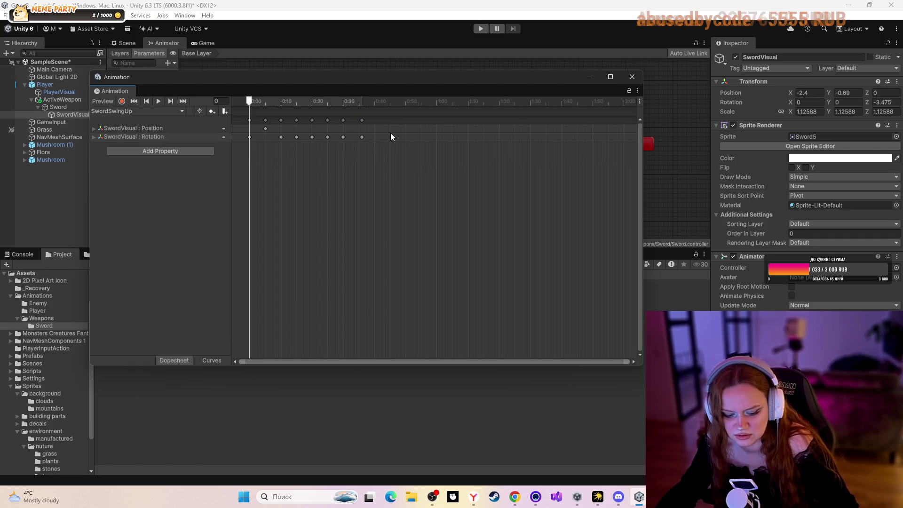
pyautogui.scroll(3, 334, 188)
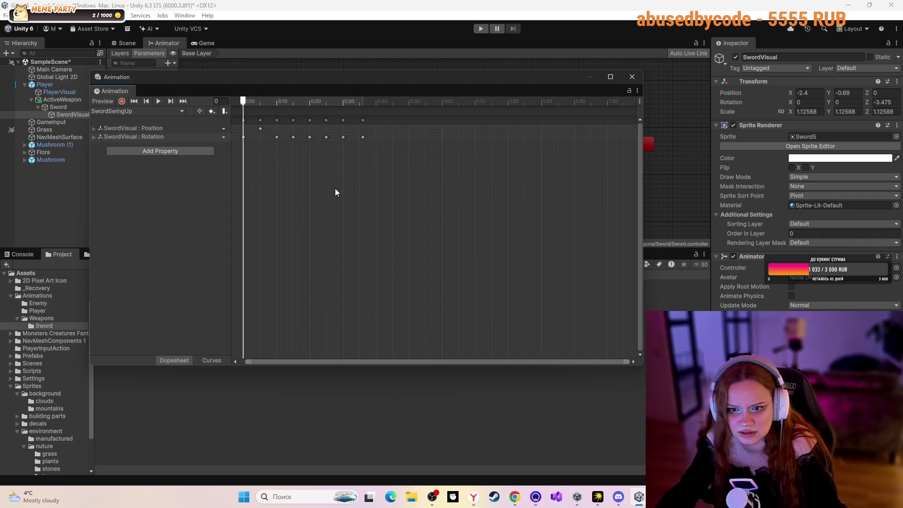
pyautogui.moveTo(359, 360); pyautogui.dragTo(348, 360)
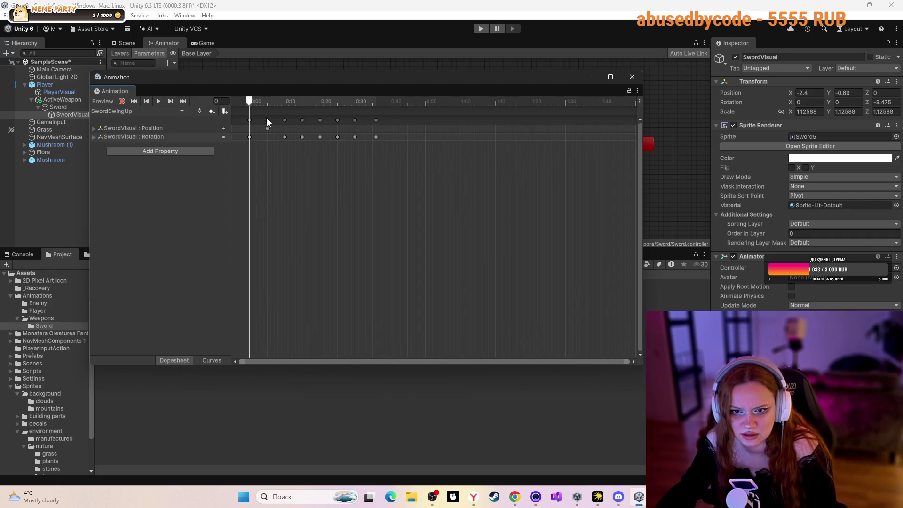
# - Show the Scene view beside the Animation window, preview SwordSwingUp, and add a rotation key
pyautogui.click(125, 43)
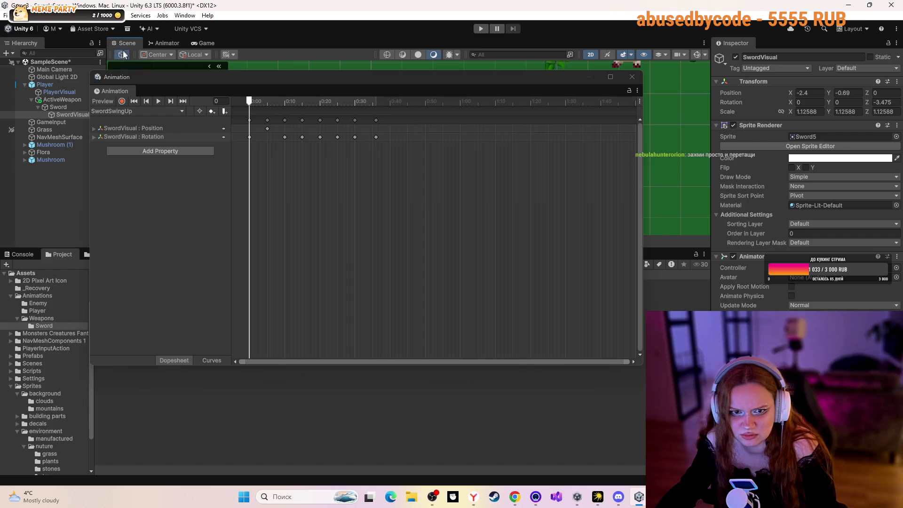
pyautogui.moveTo(241, 78); pyautogui.dragTo(432, 199)
pyautogui.click(346, 224)
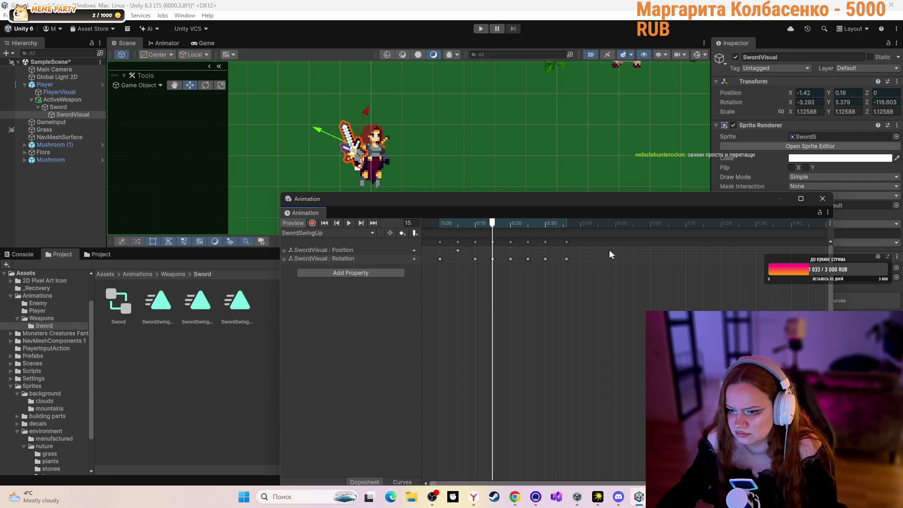
pyautogui.doubleClick(567, 259)
pyautogui.scroll(-4, 565, 258)
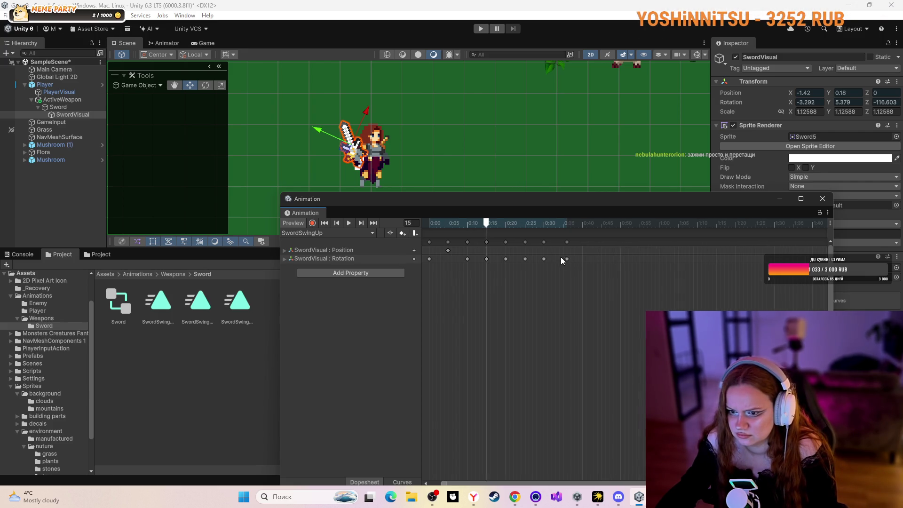
pyautogui.scroll(-1, 560, 259)
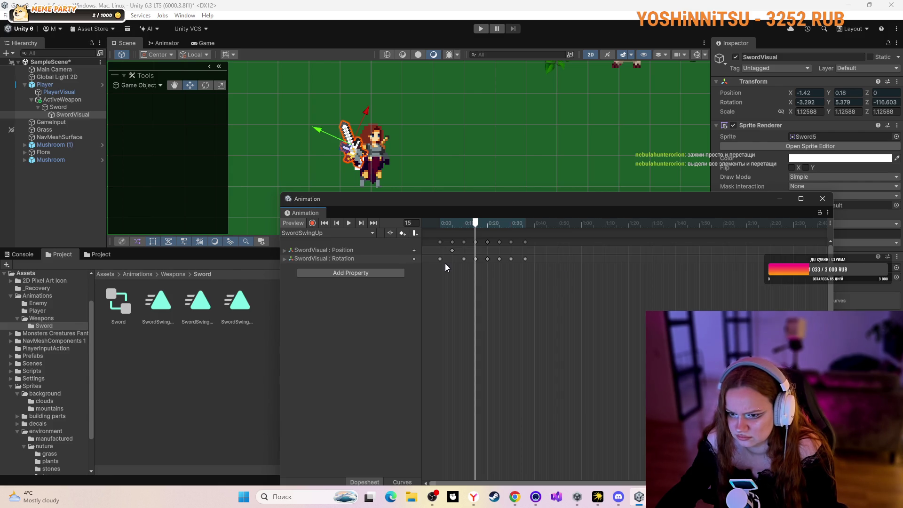
# - Drag SwordSwingUp keys earlier, last rotation to 0:34 and position 0:45 to 0:30, then save
pyautogui.moveTo(439, 259)
pyautogui.mouseDown()
pyautogui.moveTo(604, 263)
pyautogui.moveTo(453, 262)
pyautogui.mouseUp()
pyautogui.moveTo(592, 258)
pyautogui.mouseDown()
pyautogui.moveTo(463, 265)
pyautogui.moveTo(581, 262)
pyautogui.moveTo(476, 265)
pyautogui.mouseUp()
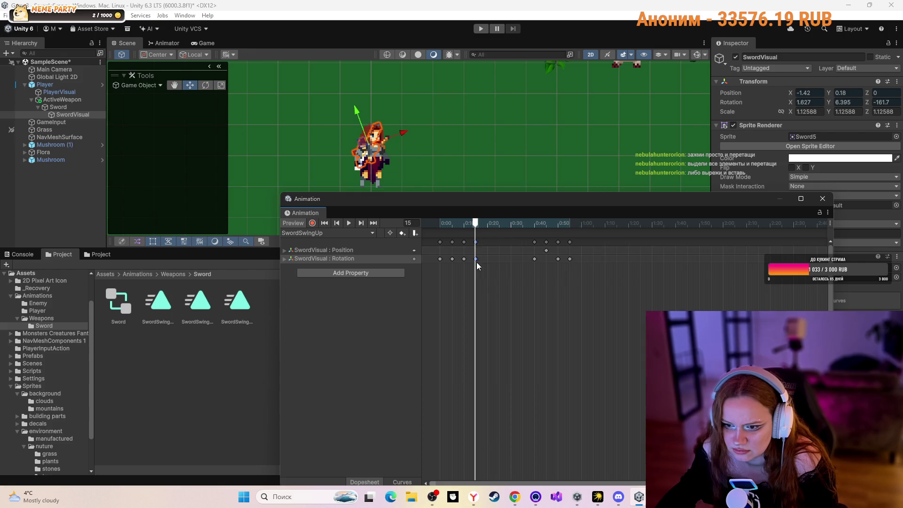
pyautogui.moveTo(476, 224); pyautogui.dragTo(637, 222)
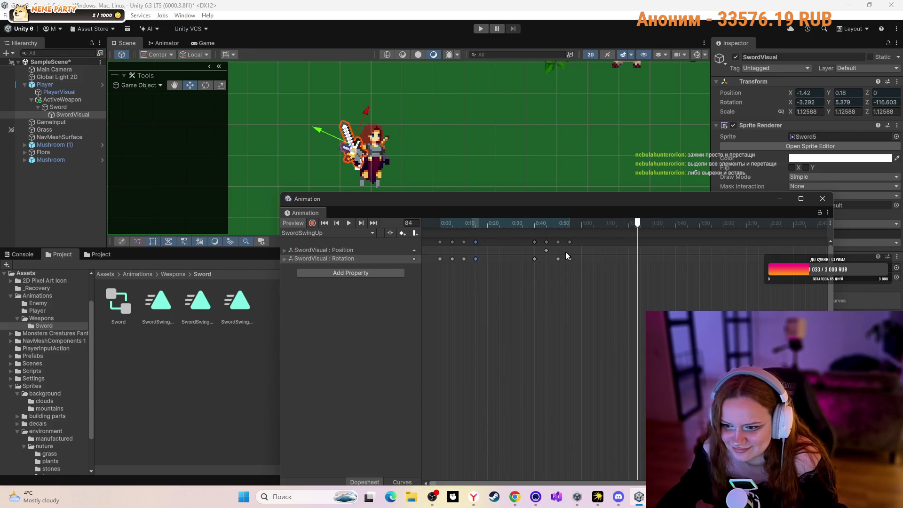
pyautogui.moveTo(570, 259); pyautogui.dragTo(487, 259)
pyautogui.moveTo(557, 259); pyautogui.dragTo(500, 258)
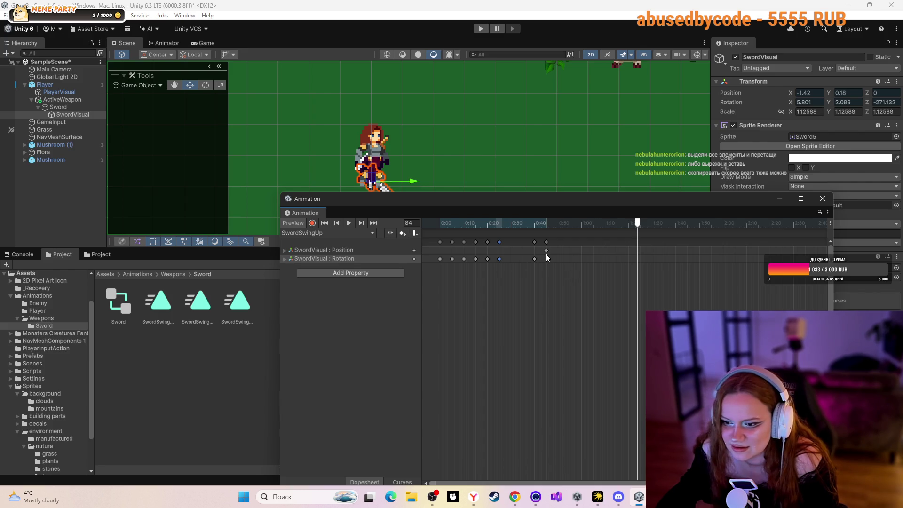
pyautogui.moveTo(546, 253)
pyautogui.mouseDown()
pyautogui.moveTo(509, 257)
pyautogui.moveTo(523, 258)
pyautogui.mouseUp()
pyautogui.click(581, 264)
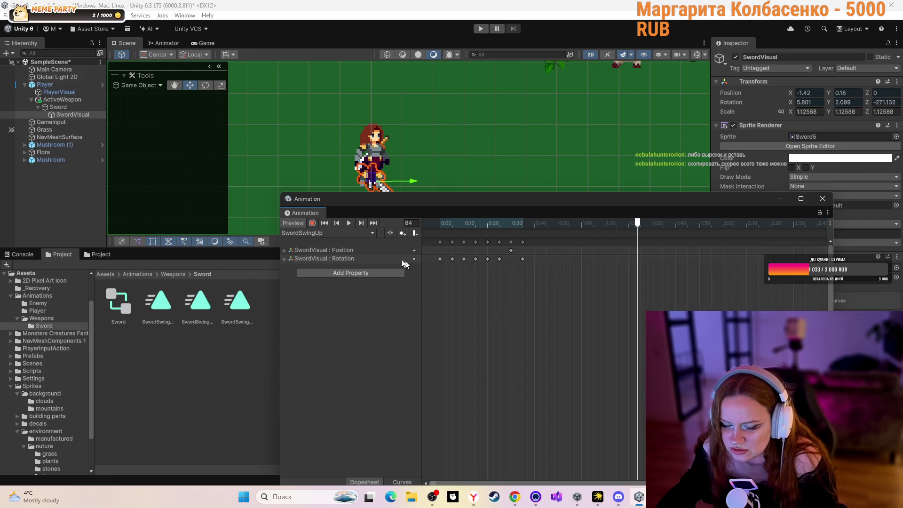
pyautogui.hotkey('ctrl', 's')
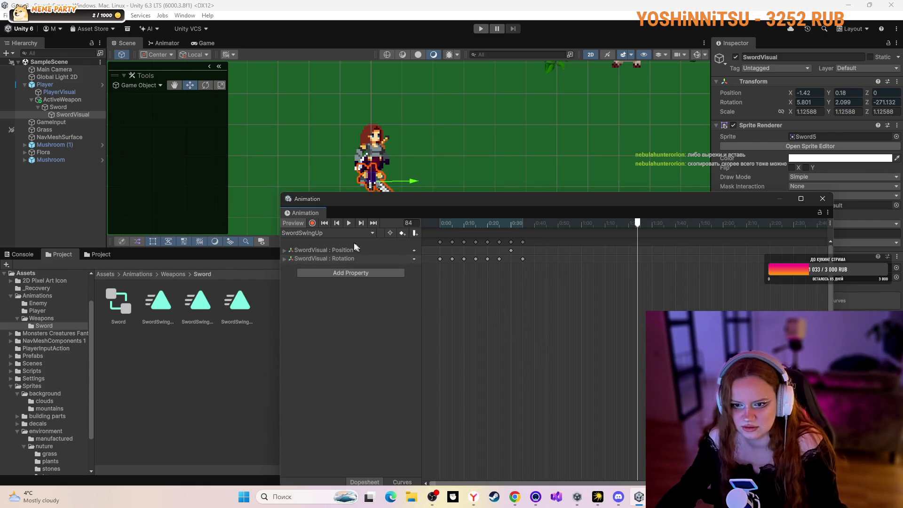
# - Play and stop the retimed SwordSwingUp preview, then close the Animation window
pyautogui.click(349, 224)
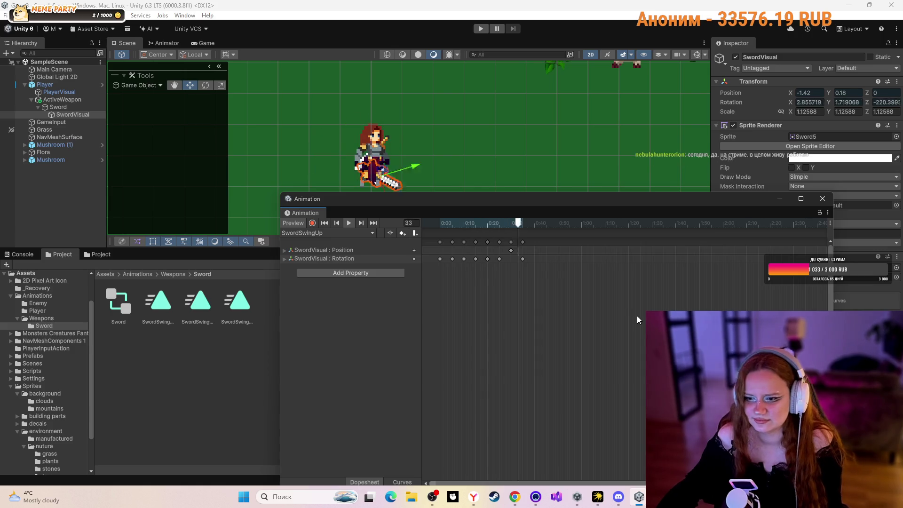
pyautogui.click(348, 223)
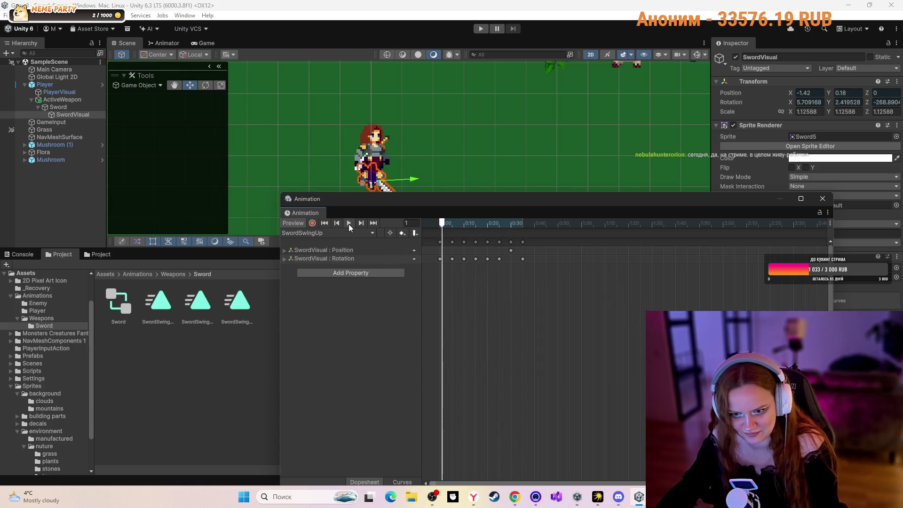
pyautogui.click(822, 198)
# - Play the tutorial, skip it forward toward the input actions part, and return to Unity
pyautogui.click(514, 497)
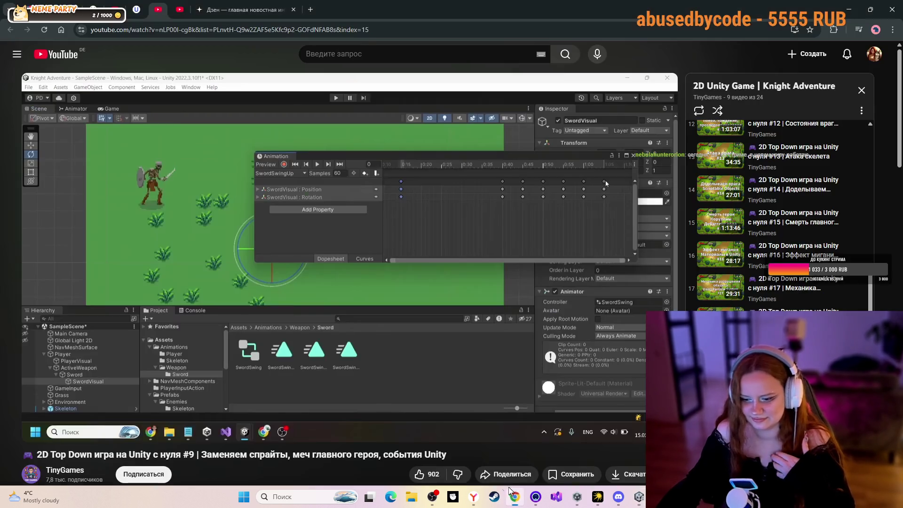
pyautogui.click(338, 286)
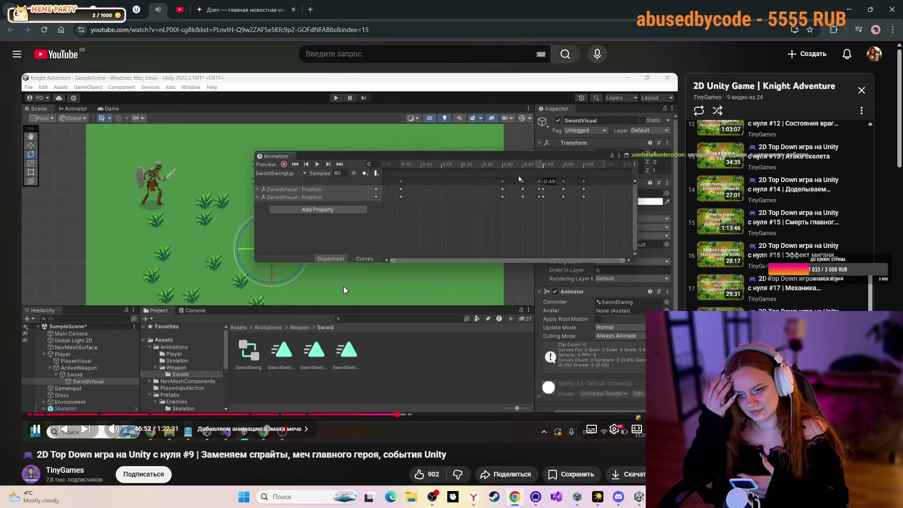
pyautogui.press('Right')
pyautogui.press('Right')
pyautogui.press('Right')
pyautogui.press('Right')
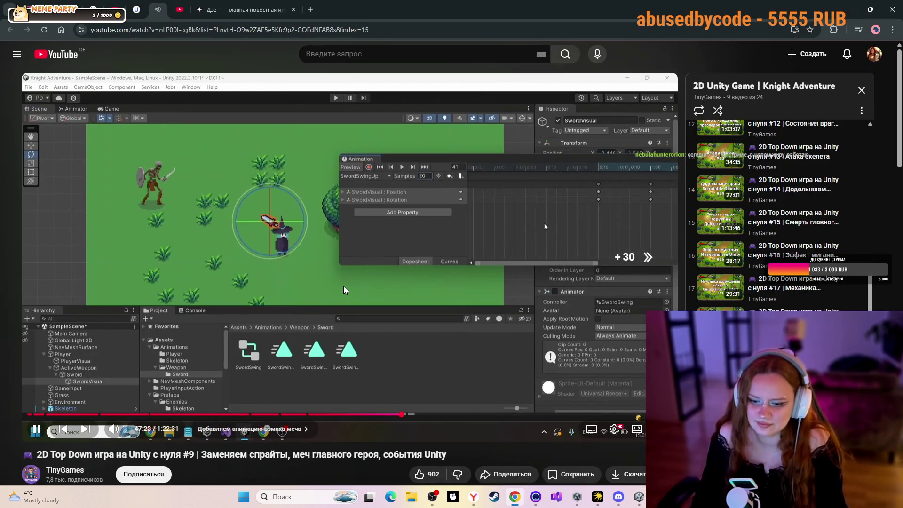
pyautogui.press('Right')
pyautogui.press('Right')
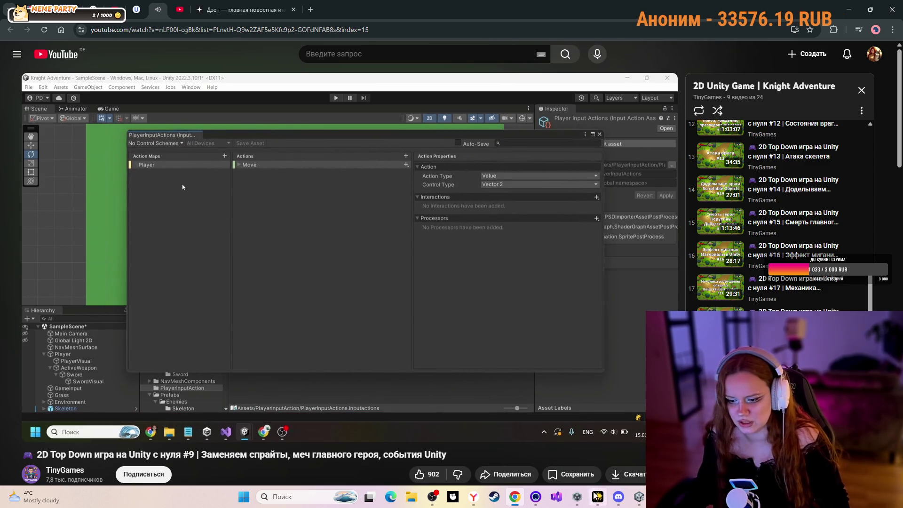
pyautogui.click(575, 501)
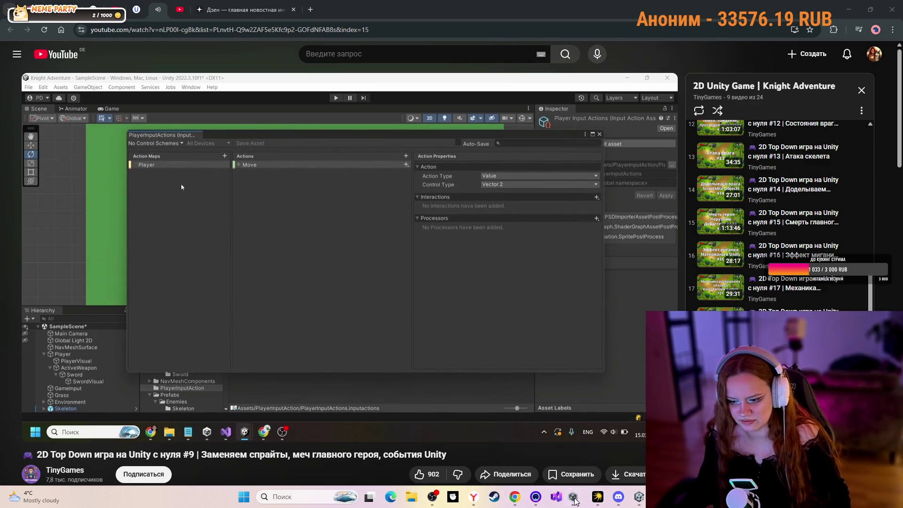
pyautogui.click(638, 497)
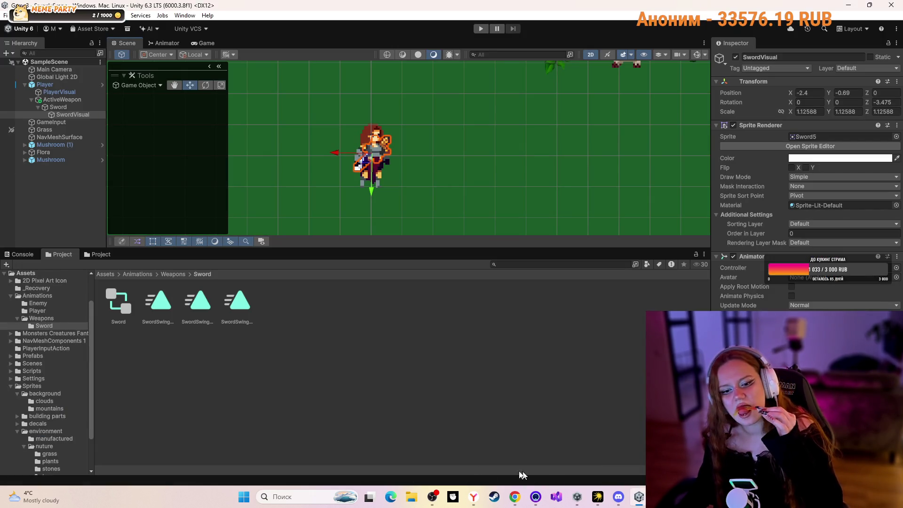
# - Navigate the Project window up to Assets and into the PlayerInputAction folder
pyautogui.click(166, 274)
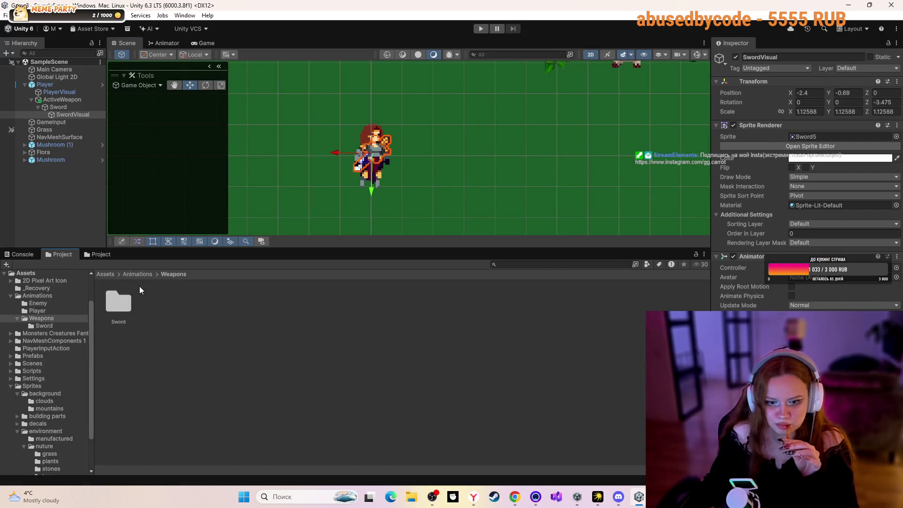
pyautogui.click(137, 274)
pyautogui.click(111, 275)
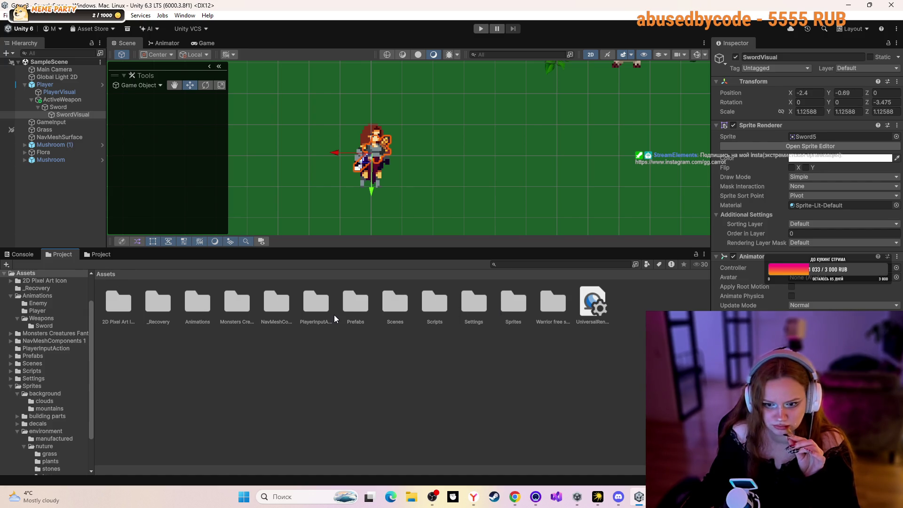
pyautogui.click(316, 307)
pyautogui.doubleClick(317, 306)
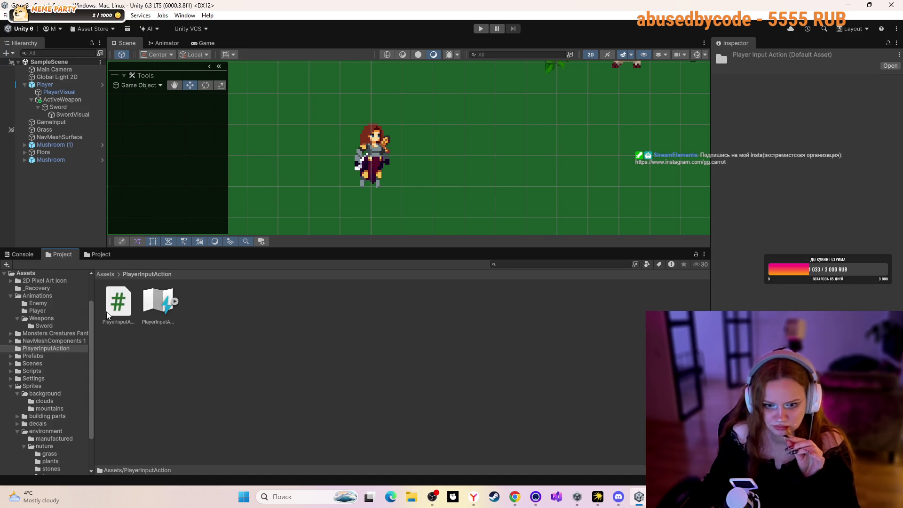
# - Open the PlayerInputActions asset, view the Combat map's actions, then return to the YouTube tutorial
pyautogui.click(149, 298)
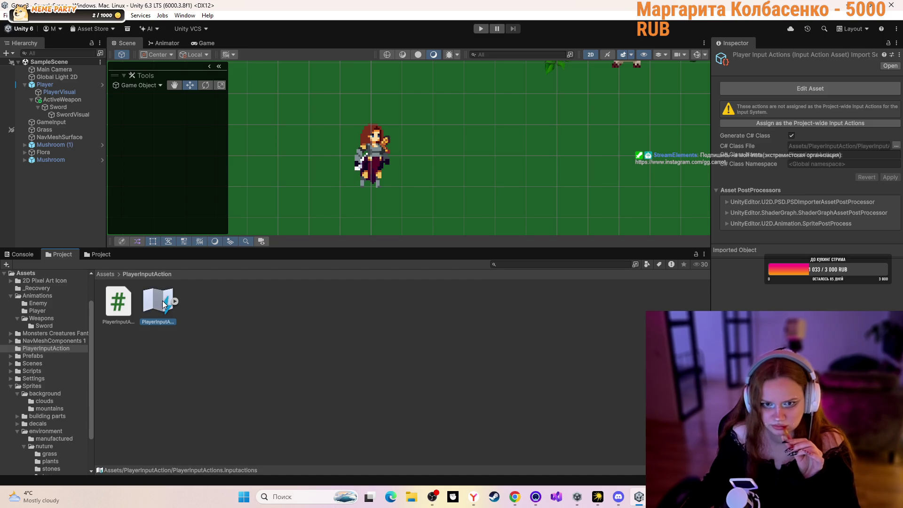
pyautogui.doubleClick(165, 301)
pyautogui.click(461, 167)
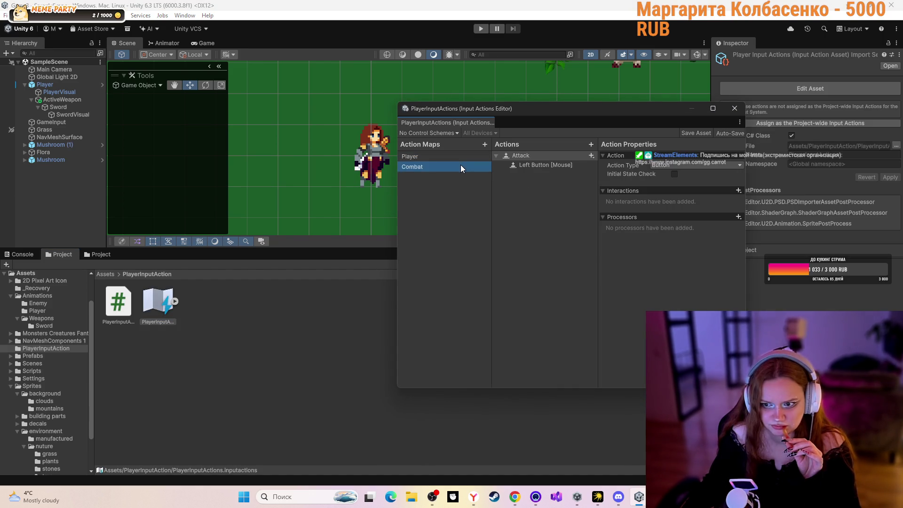
pyautogui.click(515, 497)
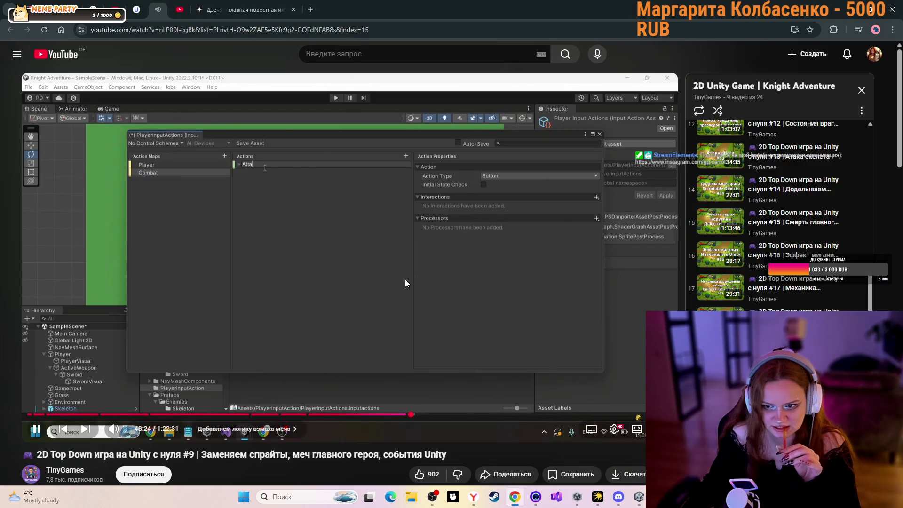
# - Skip the tutorial ahead about 20 seconds to 48:47, where Attack is bound to Left Button [Mouse]
pyautogui.press('Right')
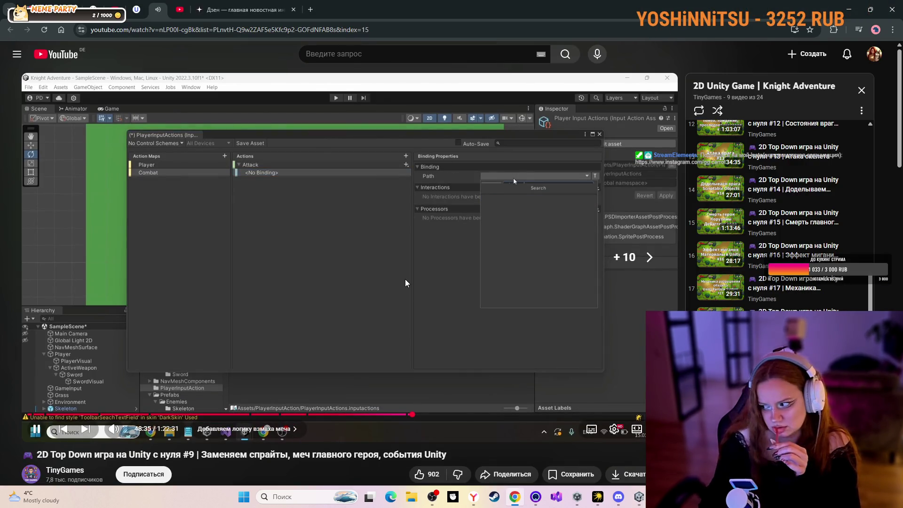
pyautogui.press('Right')
pyautogui.press('Right')
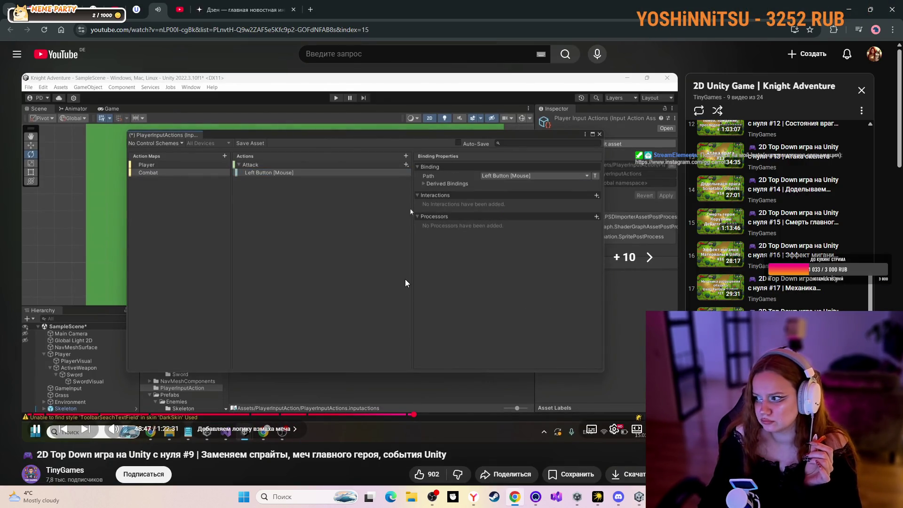
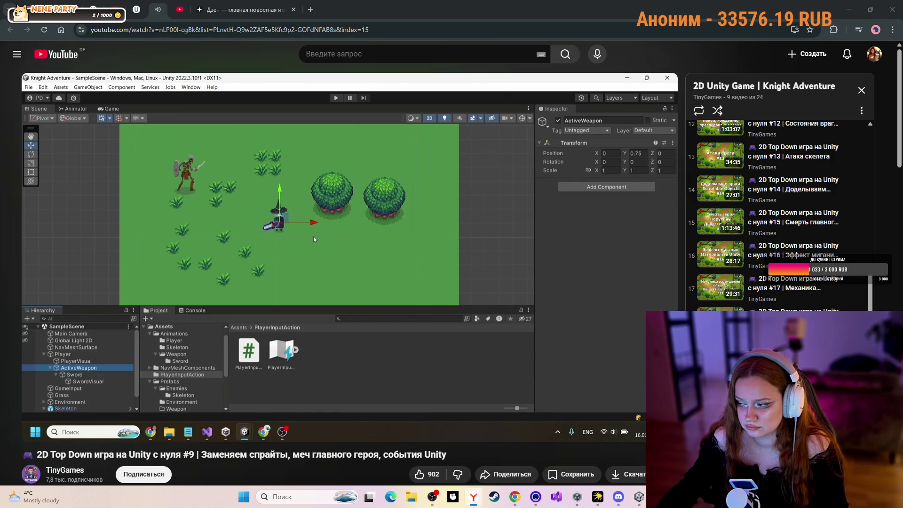
# - Set the tutorial's playback speed to 1.25x and switch to the Unity editor
pyautogui.click(614, 429)
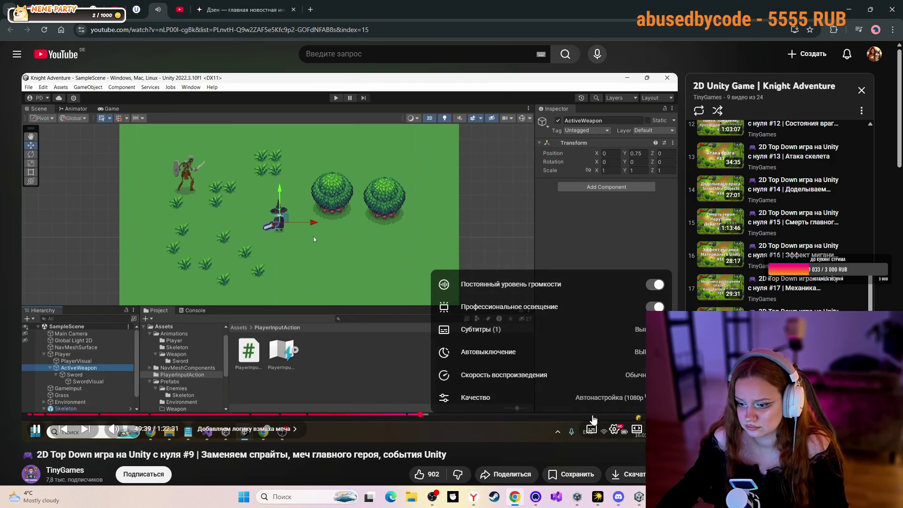
pyautogui.click(545, 373)
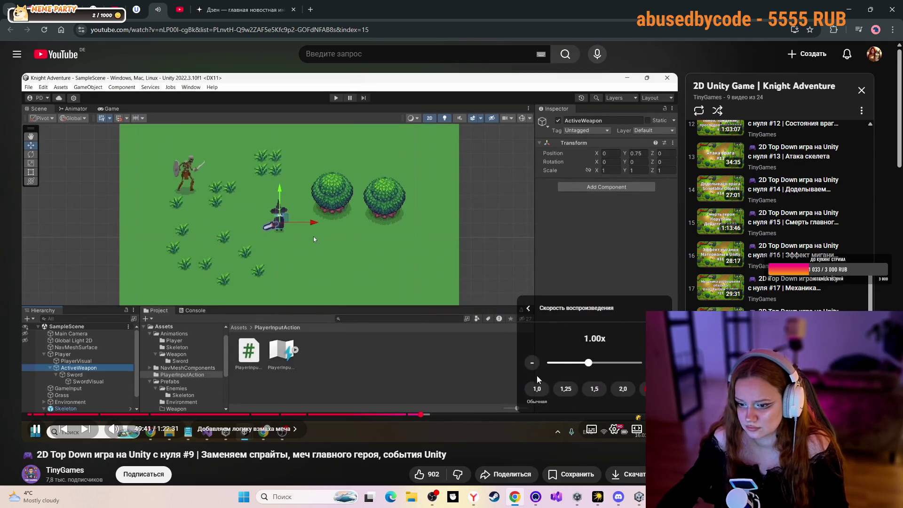
pyautogui.click(570, 389)
pyautogui.click(613, 428)
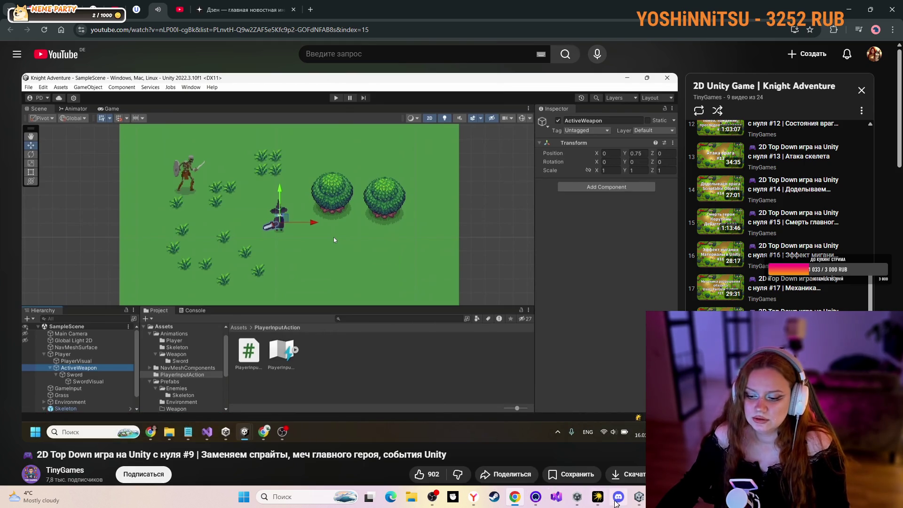
pyautogui.click(638, 497)
# - Close the PlayerInputActions editor and open Assets > Scripts > GameInput in Visual Studio
pyautogui.click(744, 112)
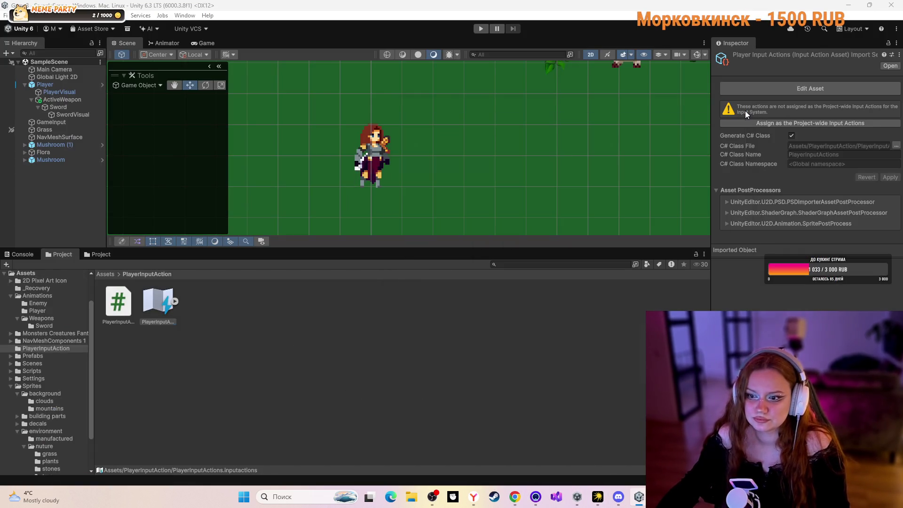
pyautogui.click(106, 274)
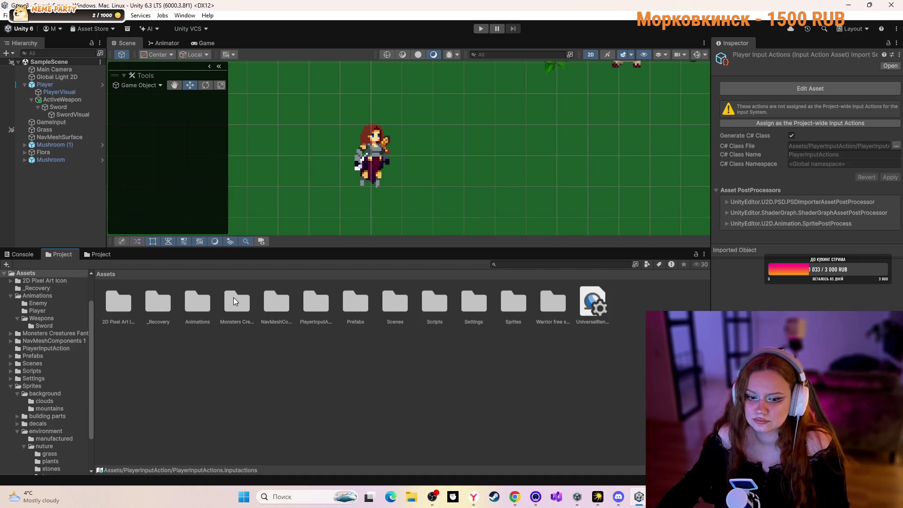
pyautogui.doubleClick(447, 299)
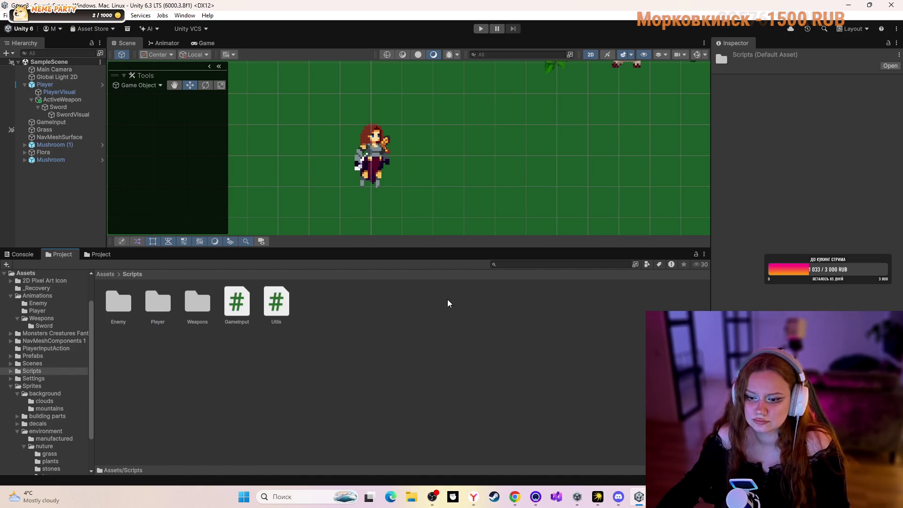
pyautogui.doubleClick(247, 295)
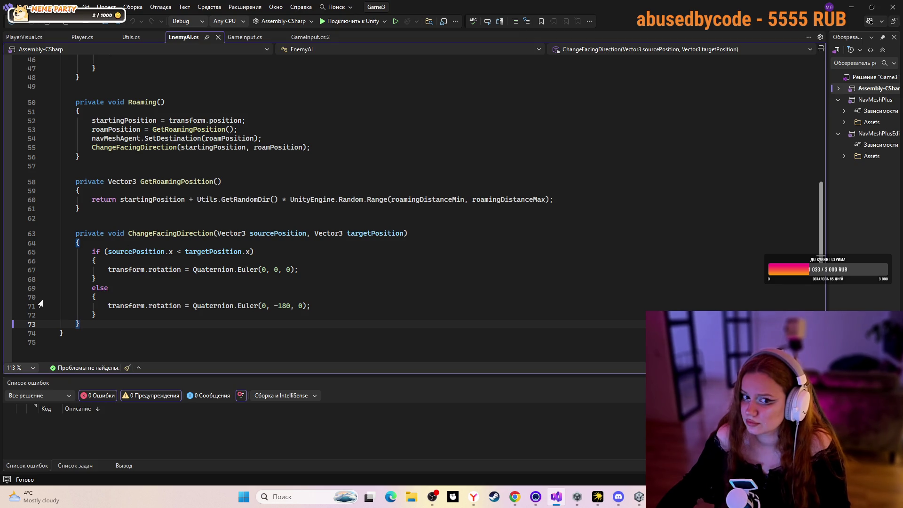
# - Close the duplicate GameInput.cs:2 tab in Visual Studio and return to the YouTube tutorial
pyautogui.click(253, 36)
pyautogui.scroll(-3, 197, 182)
pyautogui.scroll(-2, 197, 183)
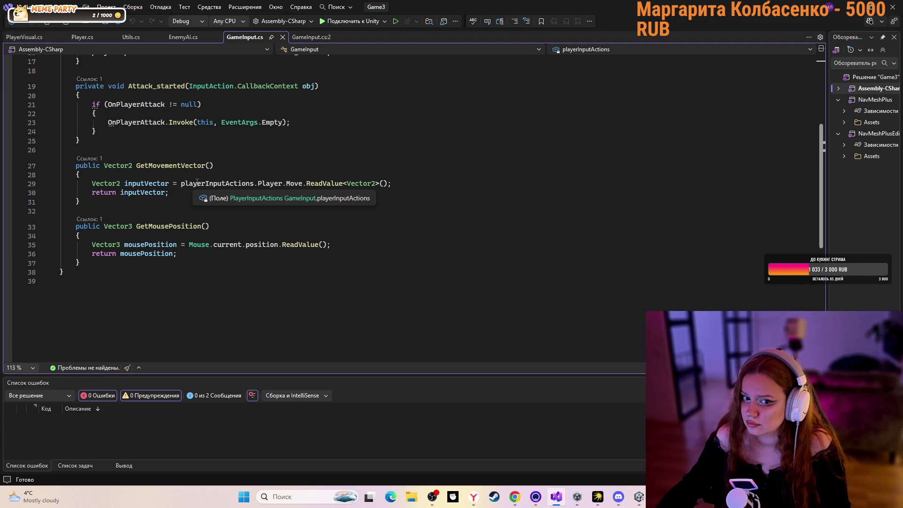
pyautogui.scroll(3, 198, 182)
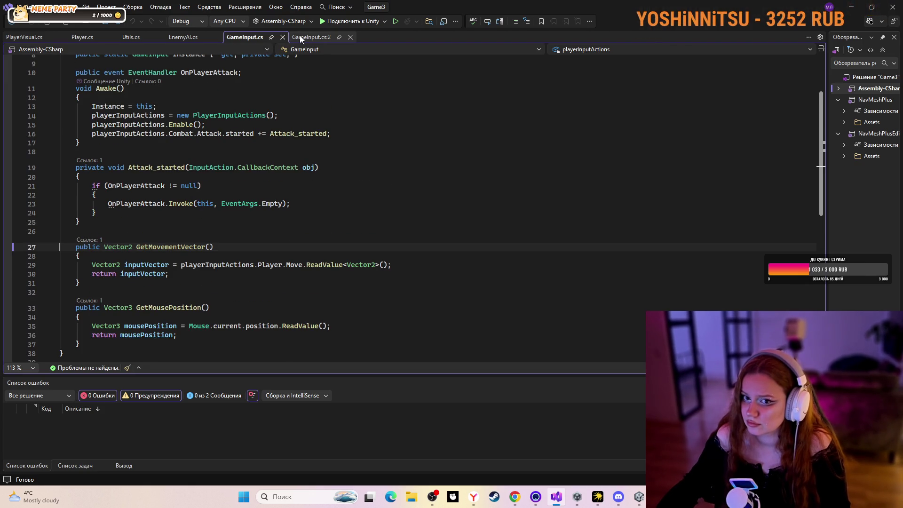
pyautogui.click(347, 37)
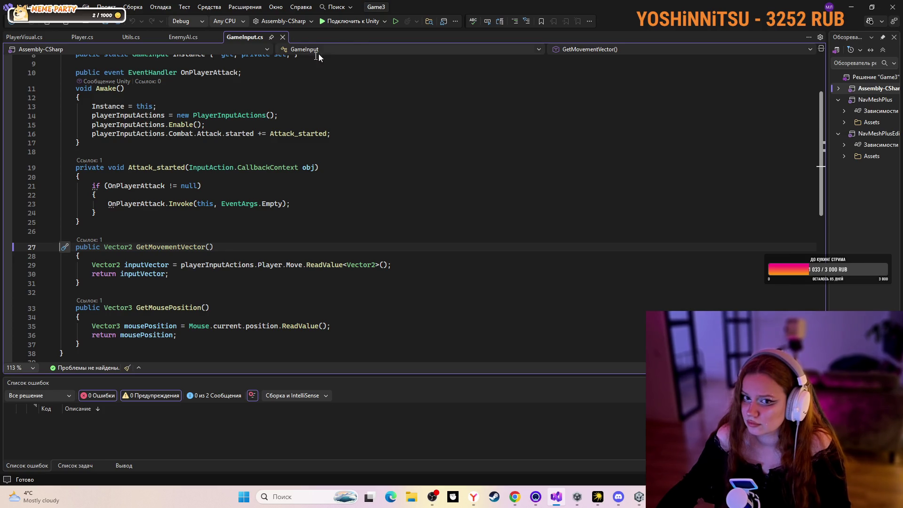
pyautogui.click(514, 497)
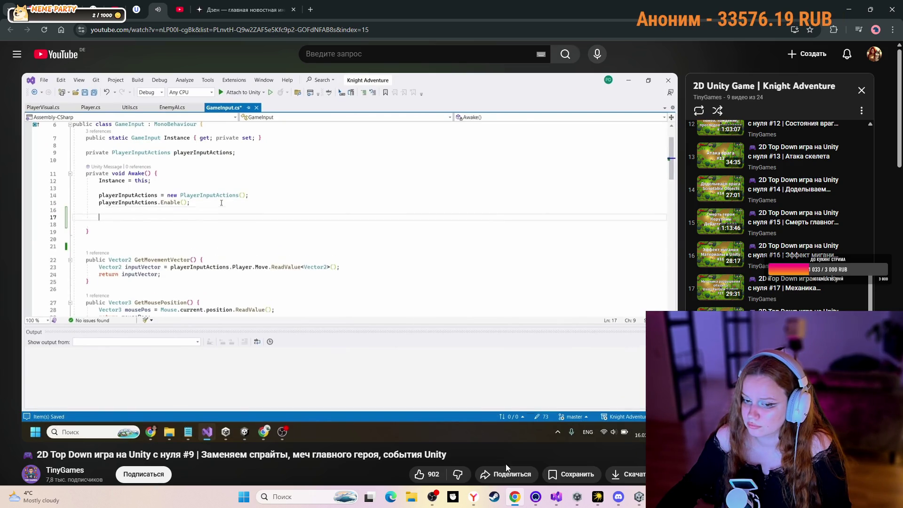
# - Glance at the GameInput code in Visual Studio, then return to the tutorial
pyautogui.click(555, 497)
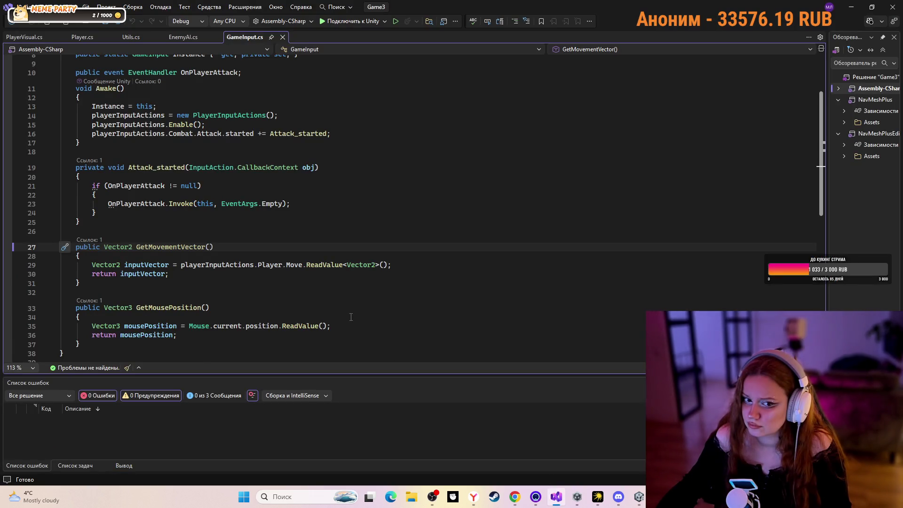
pyautogui.scroll(2, 217, 215)
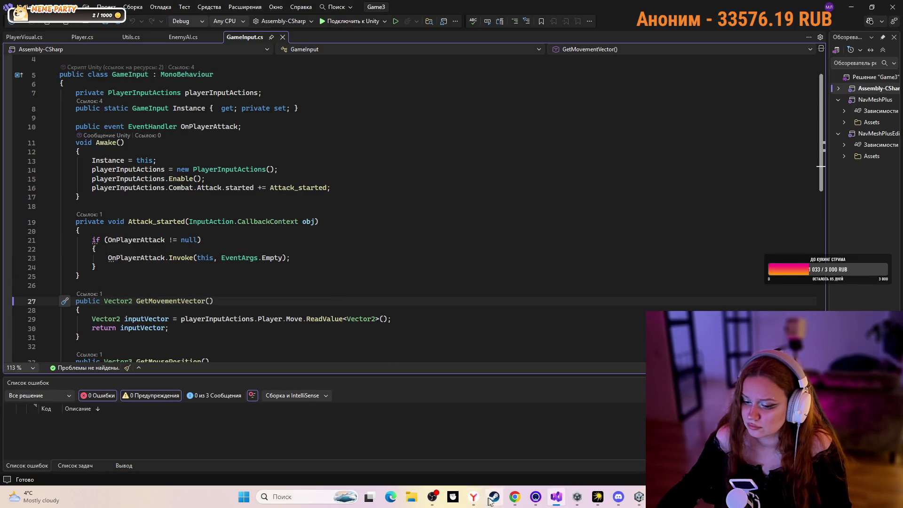
pyautogui.click(514, 496)
# - Seek the tutorial to the PlayerAttack_started handler, pause it, and open the DevTools console
pyautogui.press('l')
pyautogui.press('l')
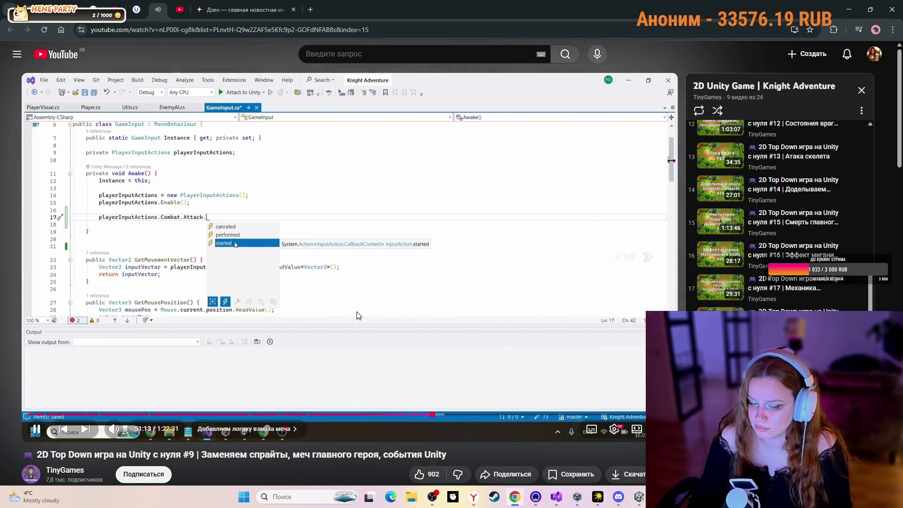
pyautogui.press('l')
pyautogui.press('l')
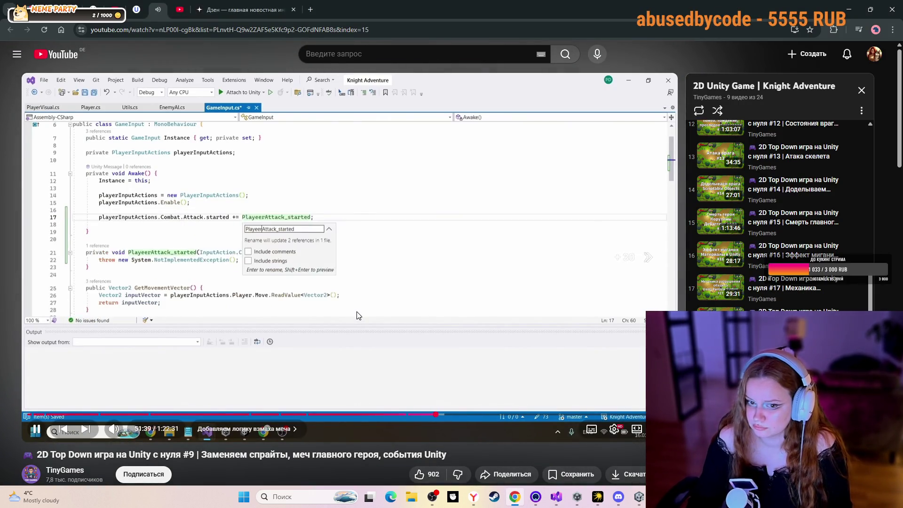
pyautogui.press('Right')
pyautogui.press('l')
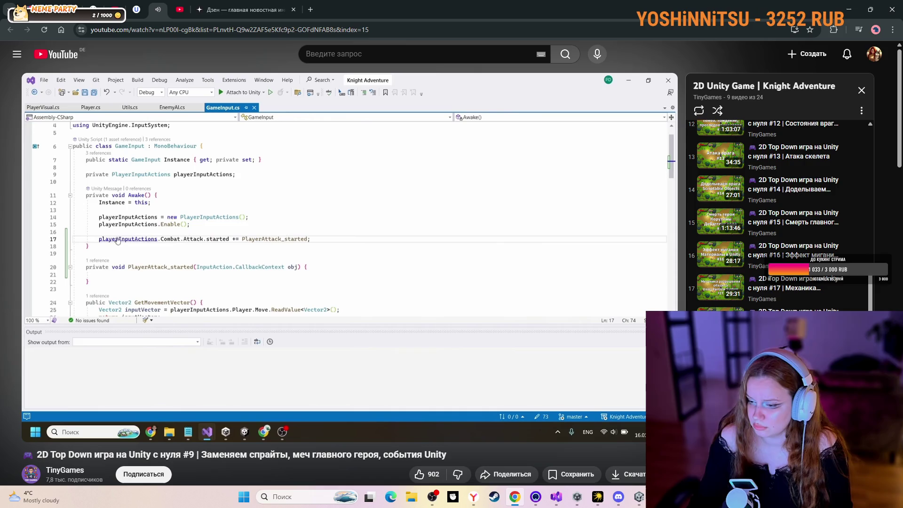
pyautogui.click(361, 312)
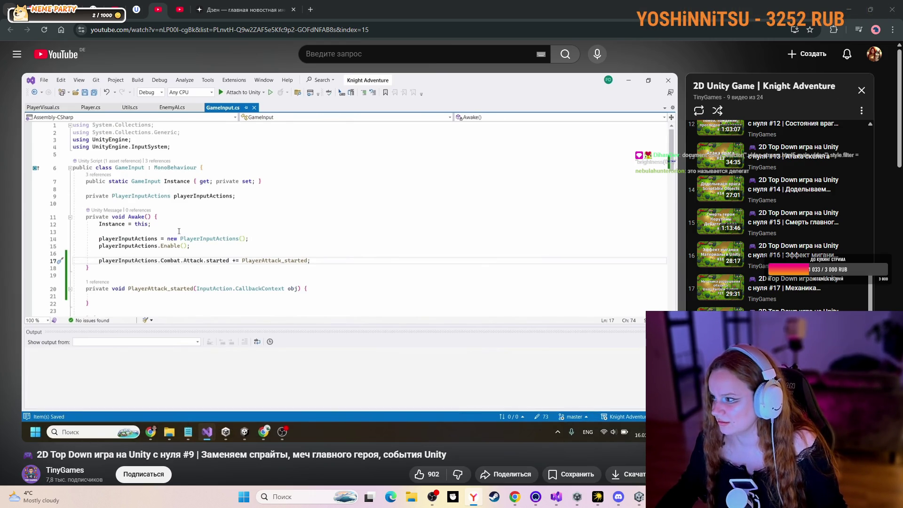
pyautogui.hotkey('alt', 'Tab')
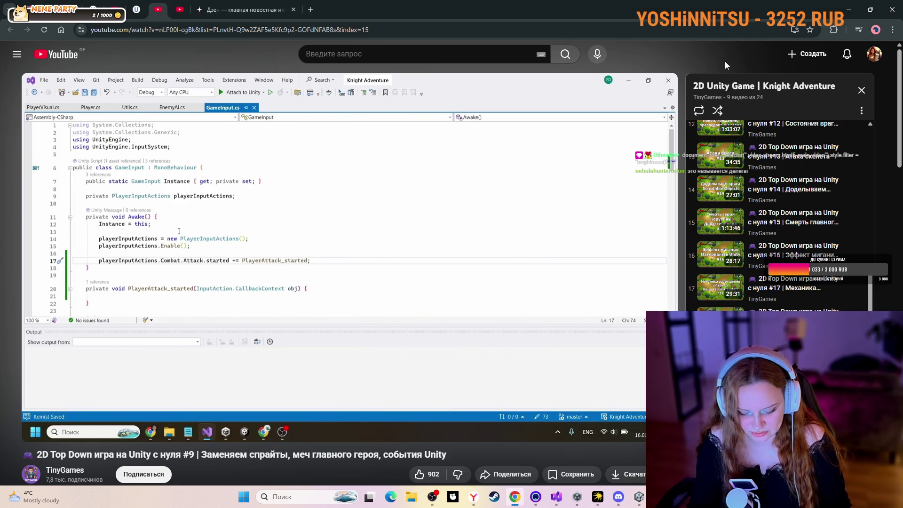
pyautogui.press('F12')
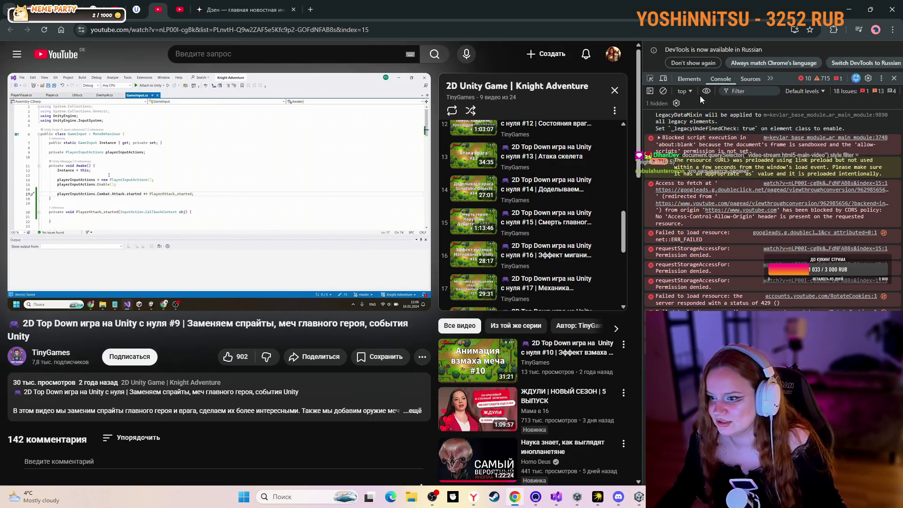
# - Clear the DevTools console and remove the live expression rows
pyautogui.click(705, 91)
pyautogui.click(706, 91)
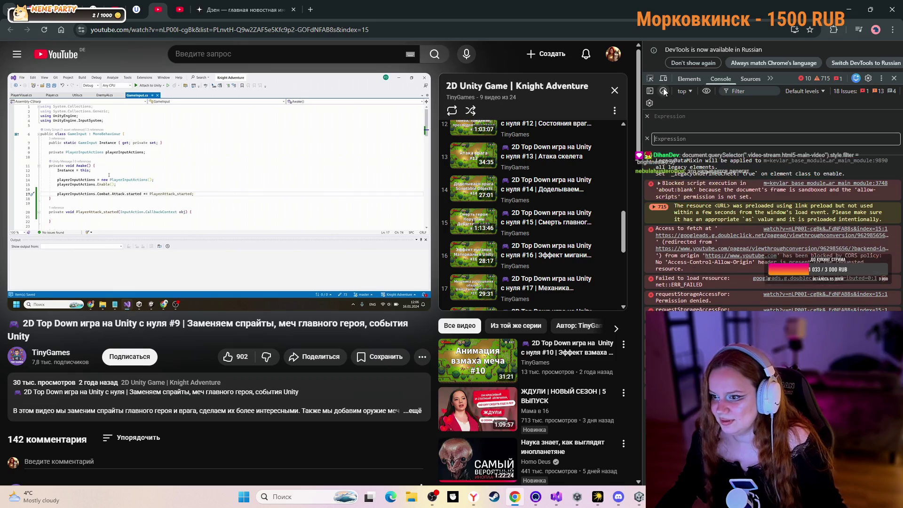
pyautogui.click(663, 91)
pyautogui.click(647, 117)
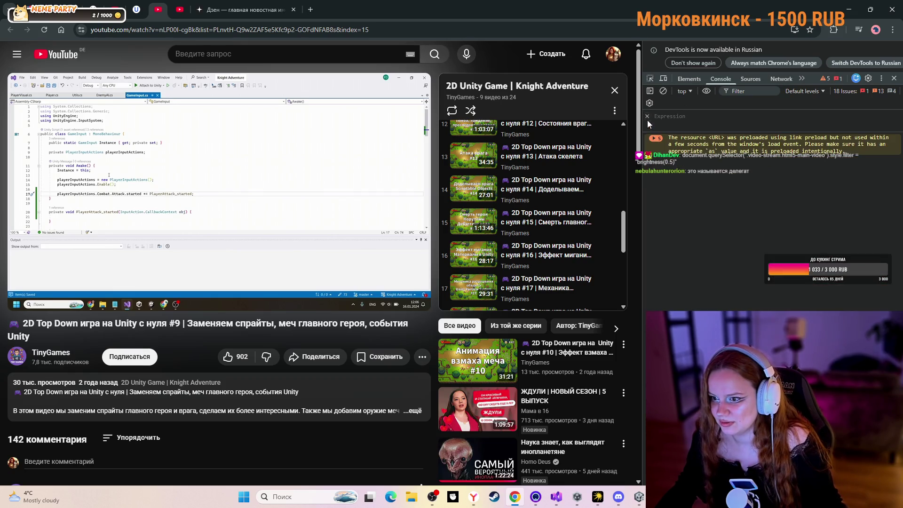
pyautogui.click(647, 118)
pyautogui.click(663, 91)
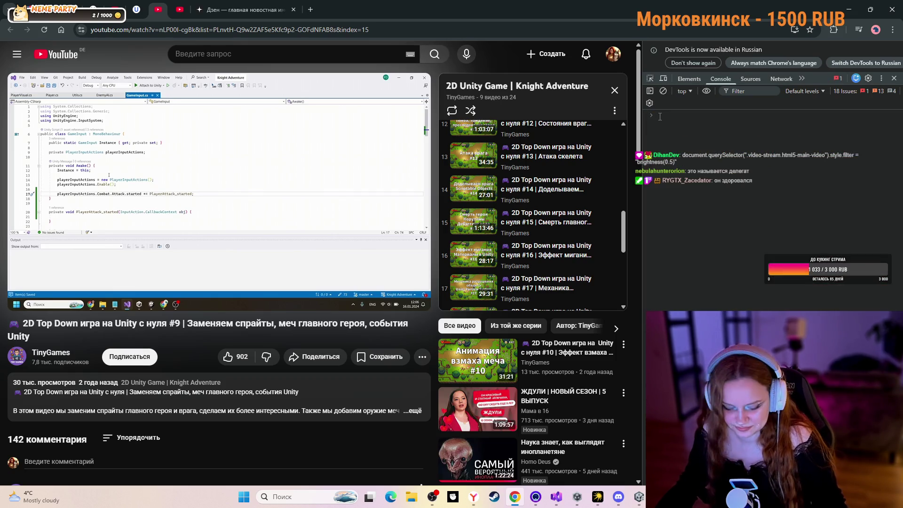
# - Run the command dimming the video to brightness(0.5) and close DevTools
pyautogui.write('document.querySelector(".video-stream.html5-main-video").style.filter = "brightness(0.5)"')
pyautogui.press('Return')
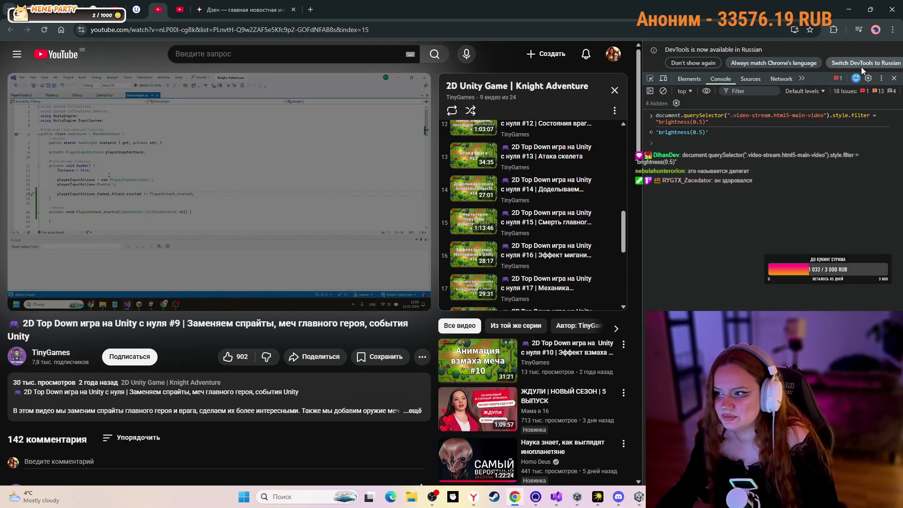
pyautogui.click(893, 79)
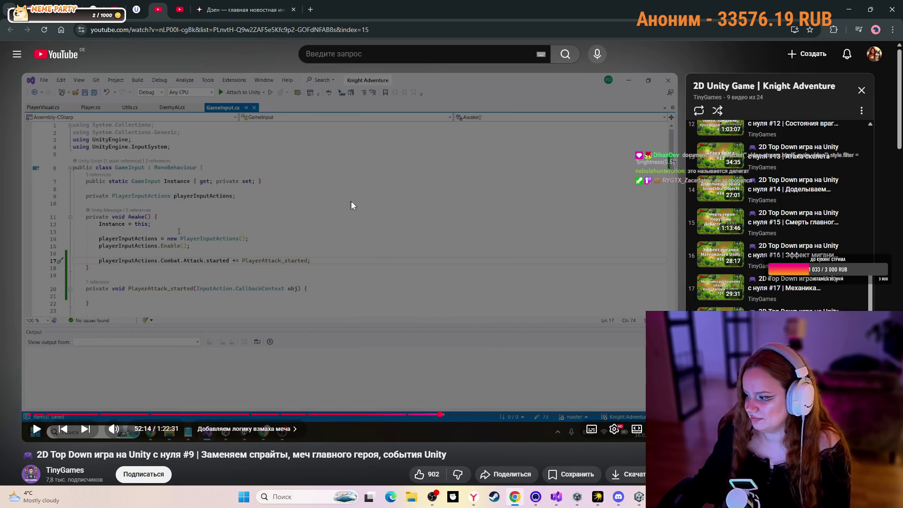
# - Resume playback of the dimmed tutorial video
pyautogui.click(324, 198)
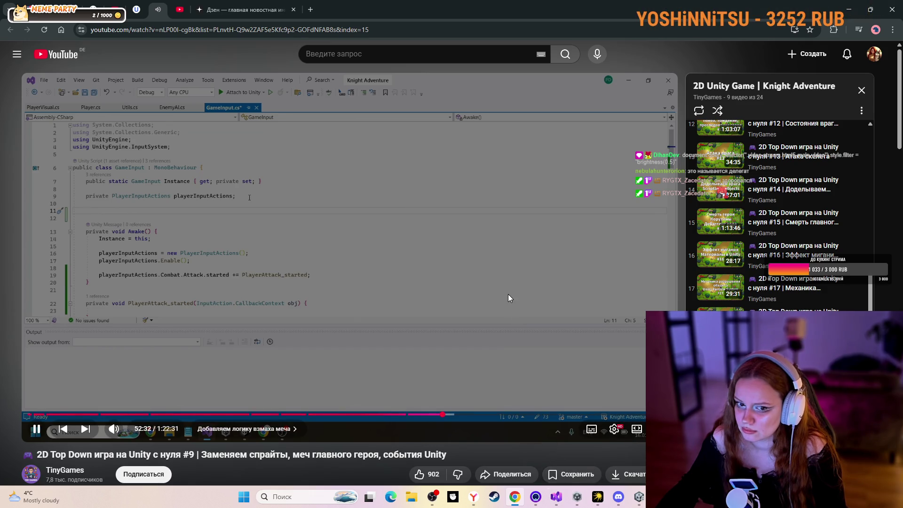
# - In GameInput.cs, place the cursor on blank line 17 below Awake
pyautogui.click(557, 496)
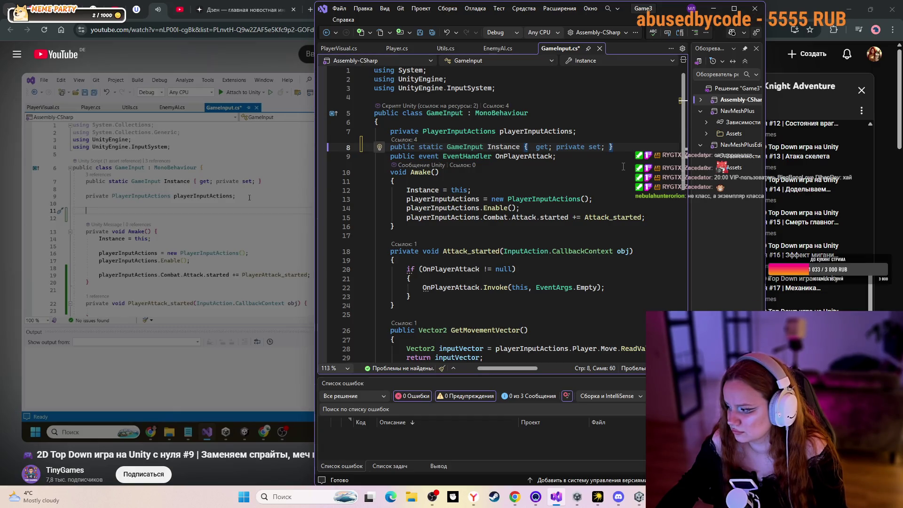
pyautogui.click(618, 173)
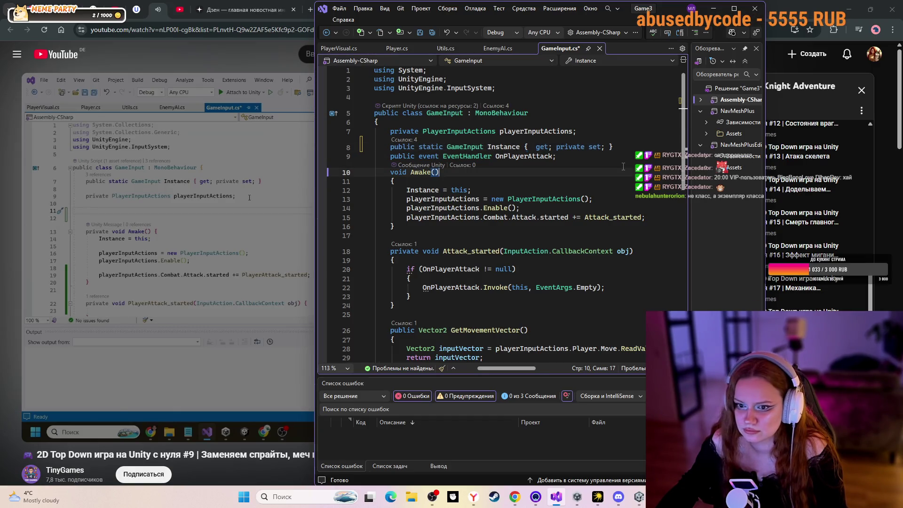
pyautogui.click(594, 209)
pyautogui.click(563, 232)
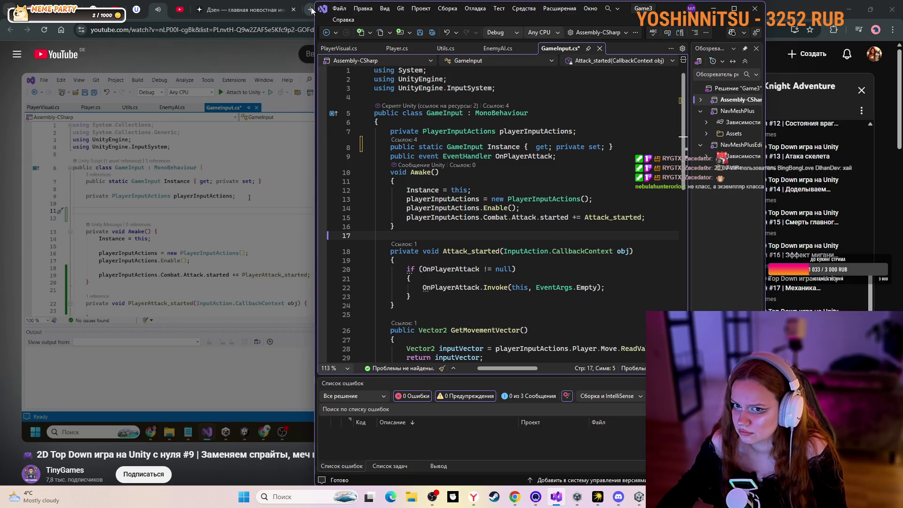
# - Shrink and reposition the Visual Studio window and widen its code editing area
pyautogui.moveTo(312, 7); pyautogui.dragTo(370, 3)
pyautogui.moveTo(493, 6)
pyautogui.mouseDown()
pyautogui.moveTo(493, 124)
pyautogui.moveTo(492, 108)
pyautogui.moveTo(512, 118)
pyautogui.moveTo(477, 50)
pyautogui.mouseUp()
pyautogui.moveTo(674, 211); pyautogui.dragTo(698, 212)
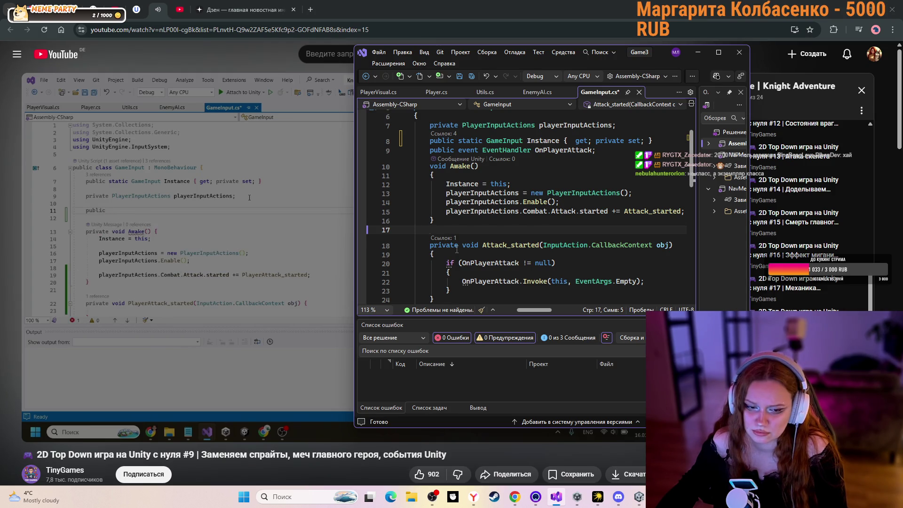
pyautogui.moveTo(182, 222)
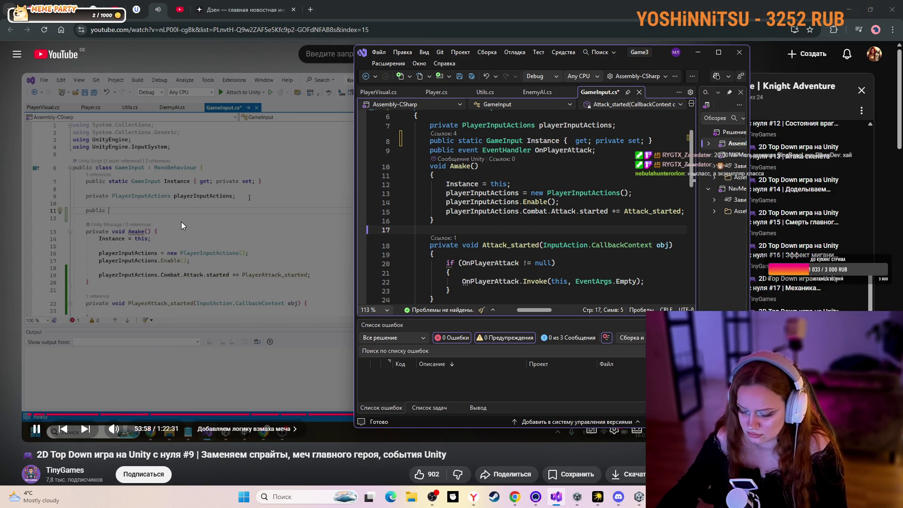
pyautogui.press('Down')
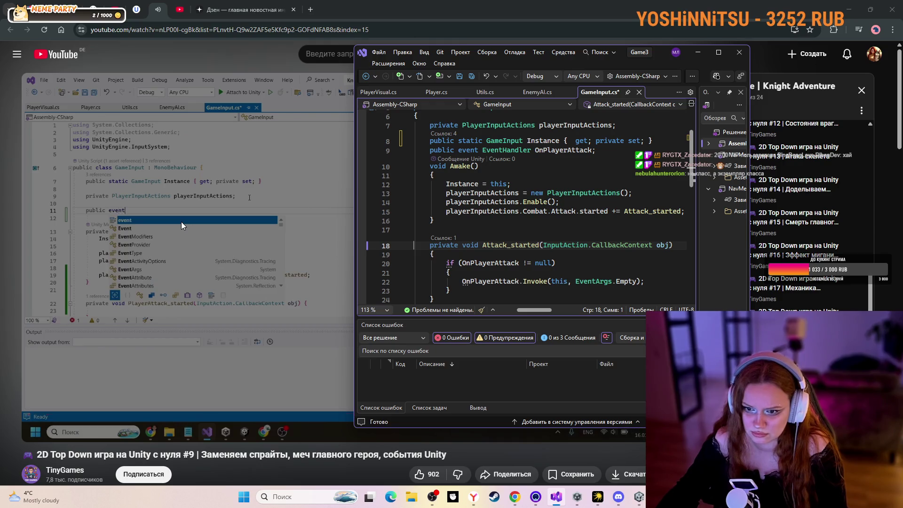
# - Toggle the tutorial video fullscreen and skip it ahead
pyautogui.click(181, 219)
pyautogui.doubleClick(182, 219)
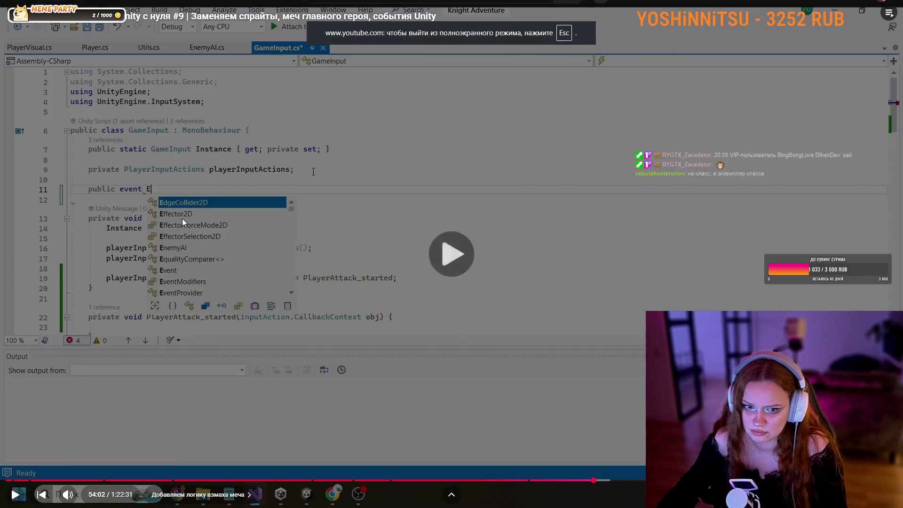
pyautogui.doubleClick(182, 217)
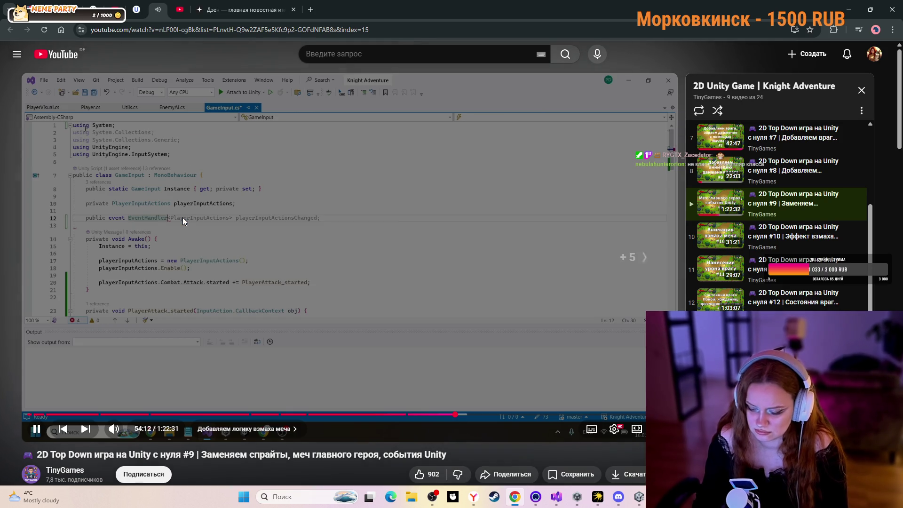
pyautogui.press('l')
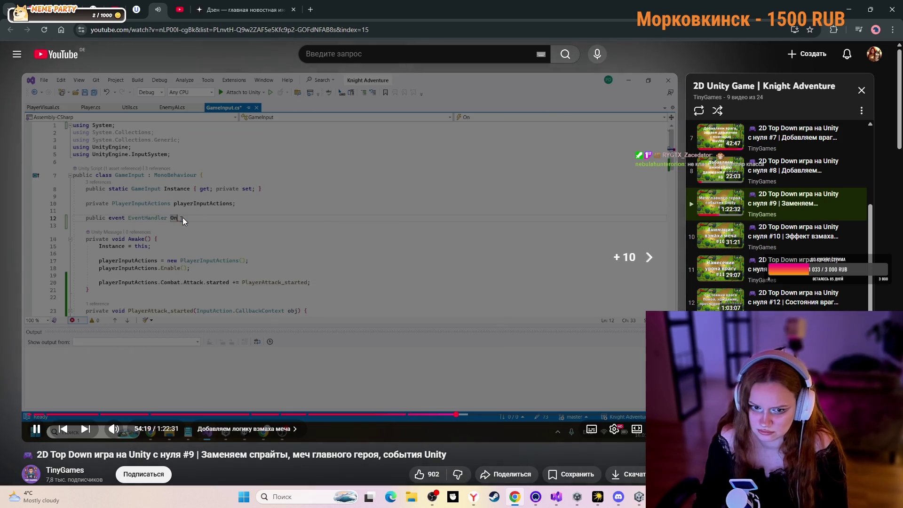
pyautogui.press('l')
pyautogui.press('Right')
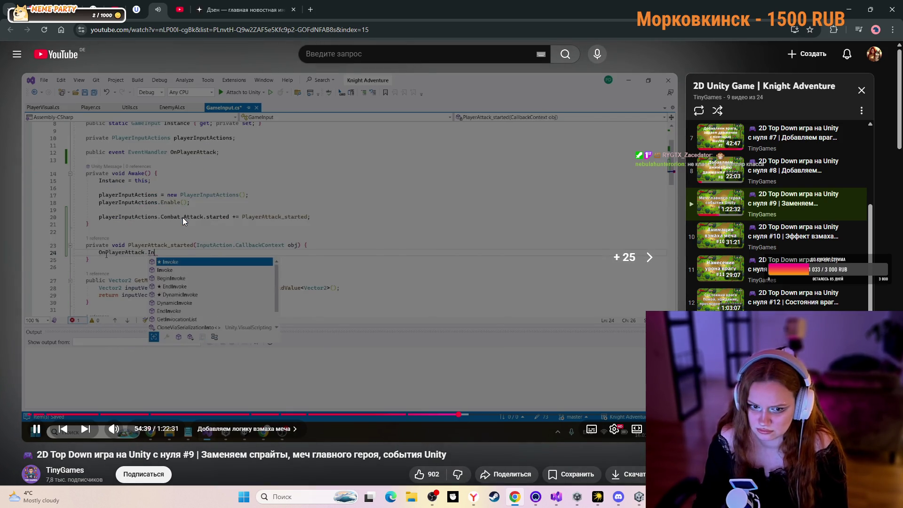
# - Check the GameInput code, then skip the tutorial forward to its OnPlayerAttack invoke code
pyautogui.click(558, 497)
pyautogui.scroll(-2, 506, 291)
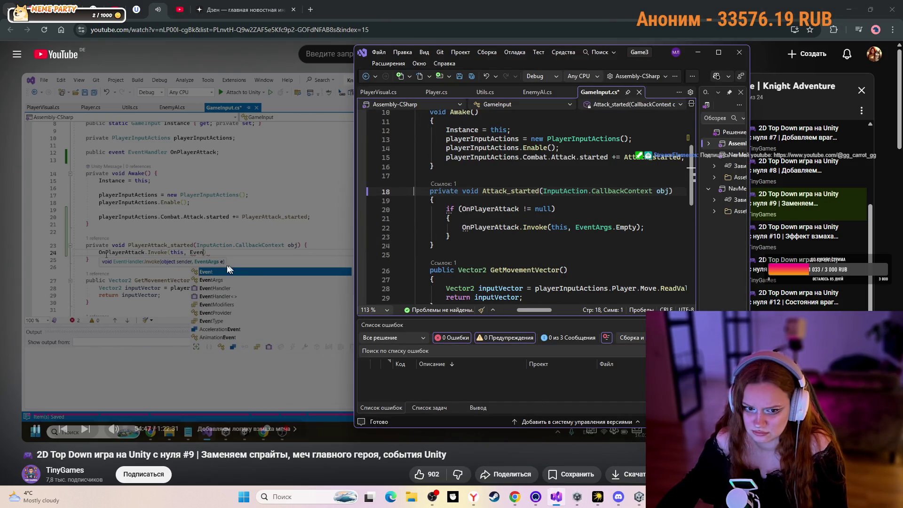
pyautogui.click(211, 265)
pyautogui.click(210, 265)
pyautogui.press('Right')
pyautogui.press('Right')
pyautogui.press('Right')
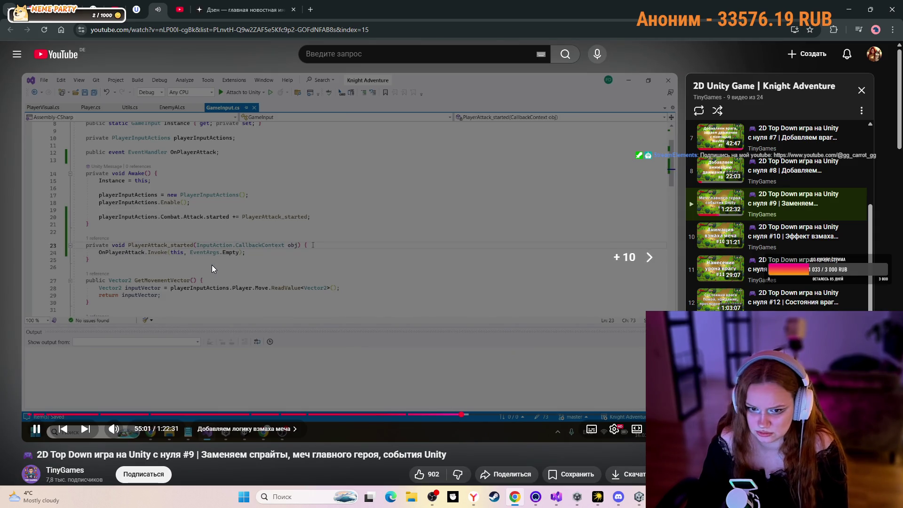
pyautogui.press('Right')
pyautogui.press('Right')
pyautogui.press('Right')
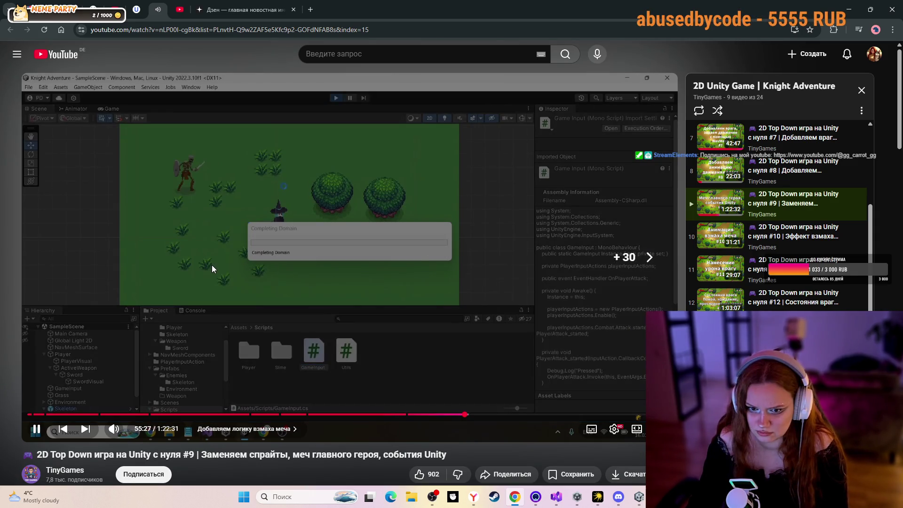
pyautogui.press('Right')
pyautogui.press('Right')
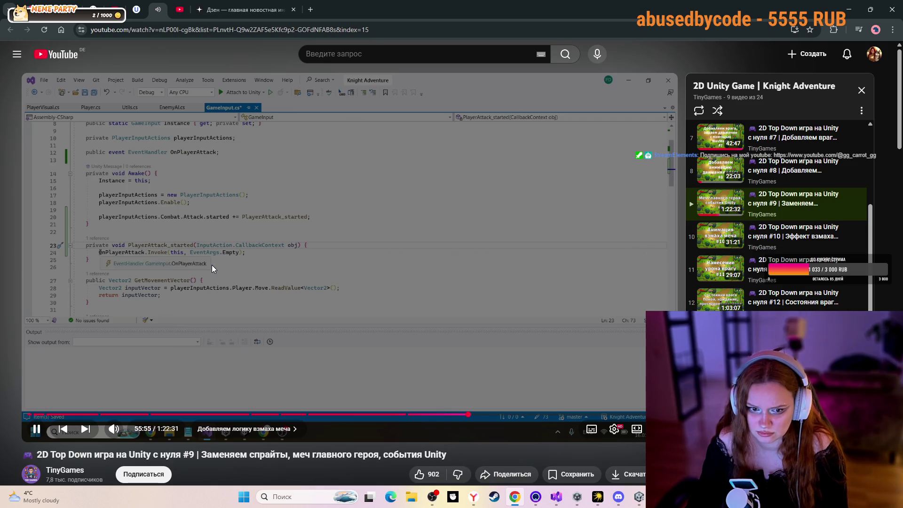
pyautogui.press('Right')
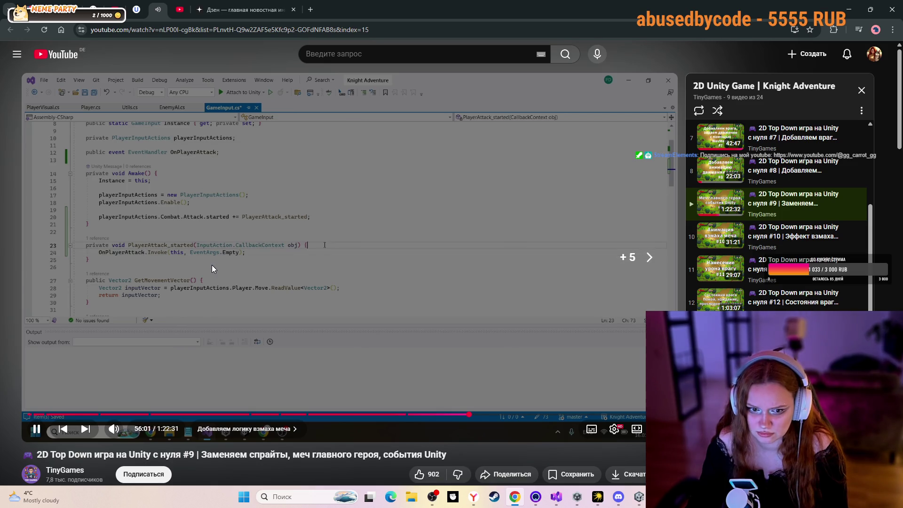
pyautogui.press('Right')
pyautogui.press('Right')
pyautogui.press('Right')
pyautogui.press('Right')
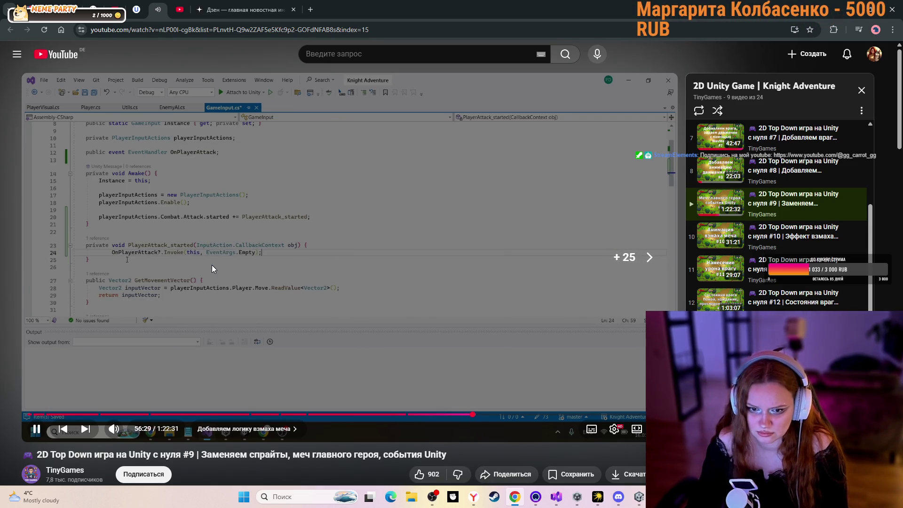
# - Skip the tutorial to its updated code and switch to Player.cs in Visual Studio
pyautogui.press('Right')
pyautogui.press('Right')
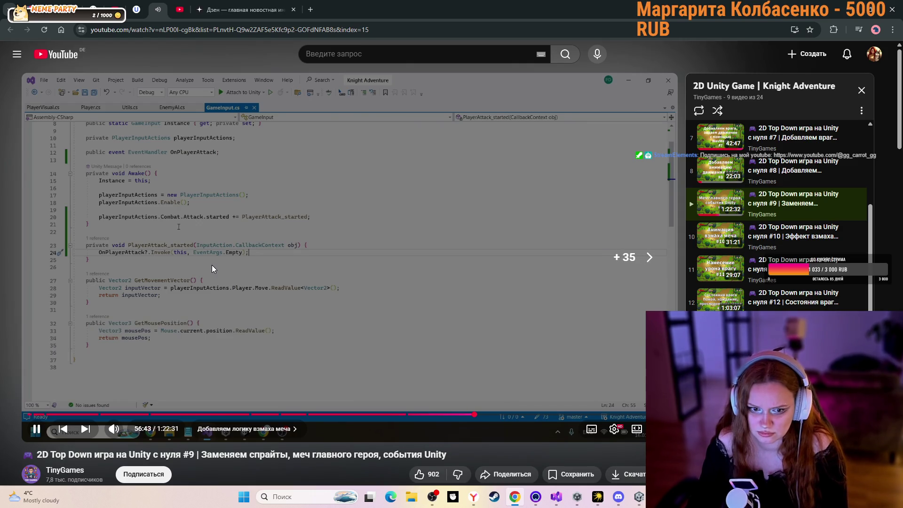
pyautogui.press('Right')
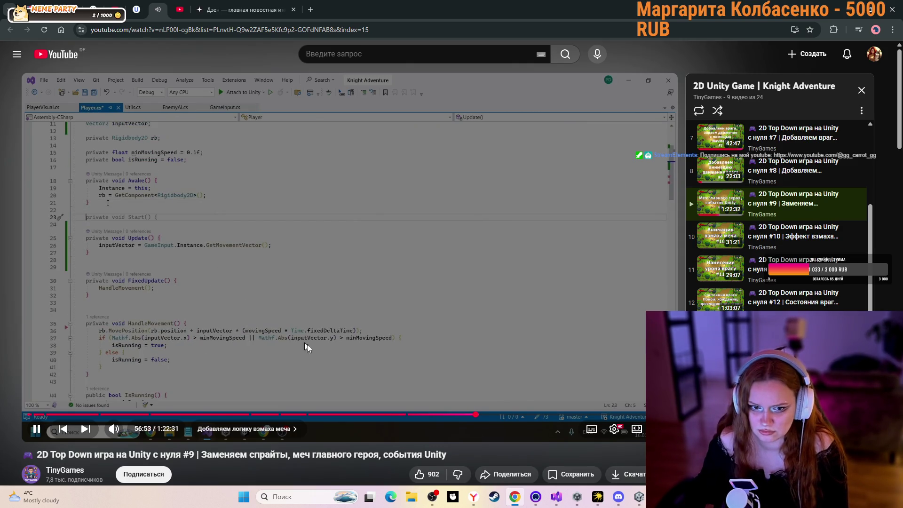
pyautogui.click(556, 496)
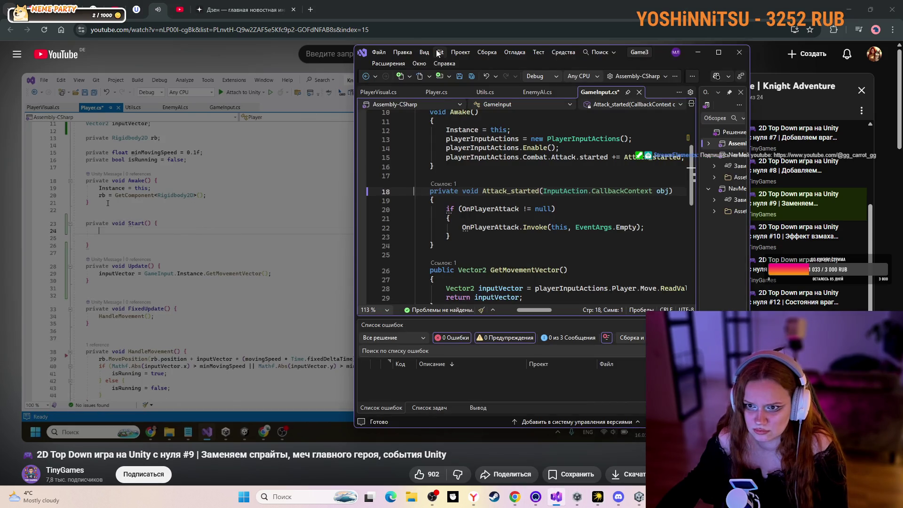
pyautogui.click(440, 94)
pyautogui.scroll(5, 505, 242)
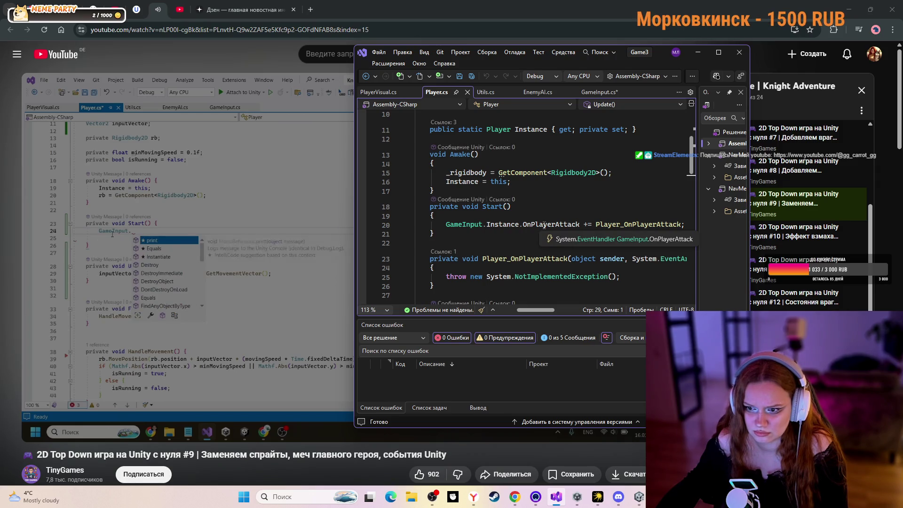
pyautogui.moveTo(244, 208)
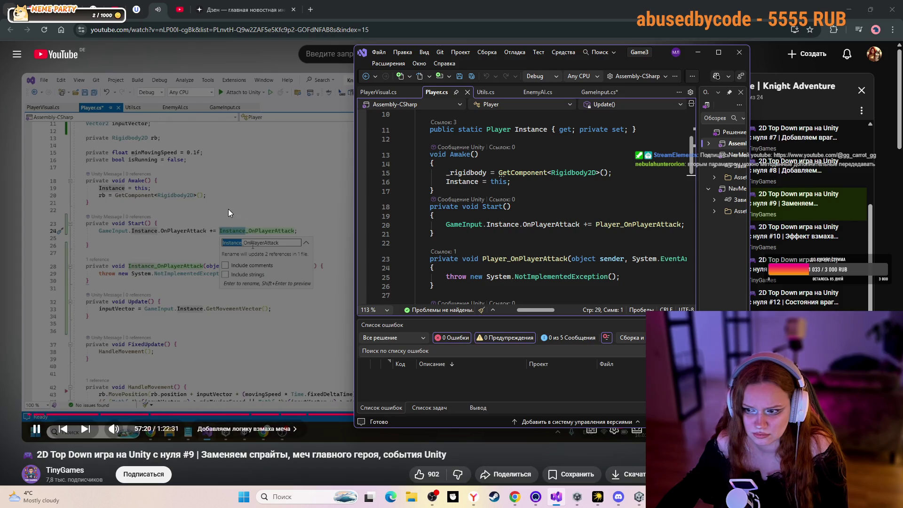
# - Move the Visual Studio window lower and right to reveal the tutorial, then resume playback
pyautogui.moveTo(475, 61); pyautogui.dragTo(560, 60)
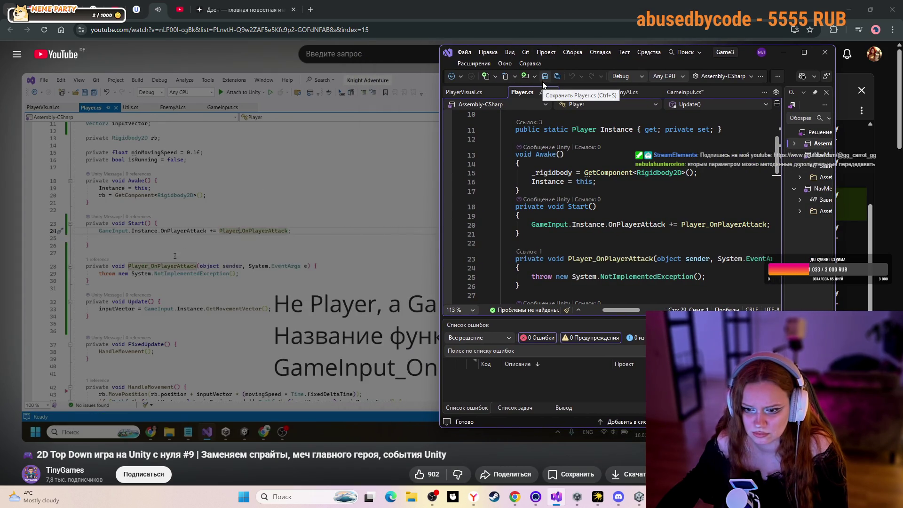
pyautogui.moveTo(448, 61)
pyautogui.mouseDown()
pyautogui.moveTo(548, 240)
pyautogui.moveTo(507, 233)
pyautogui.moveTo(375, 83)
pyautogui.mouseUp()
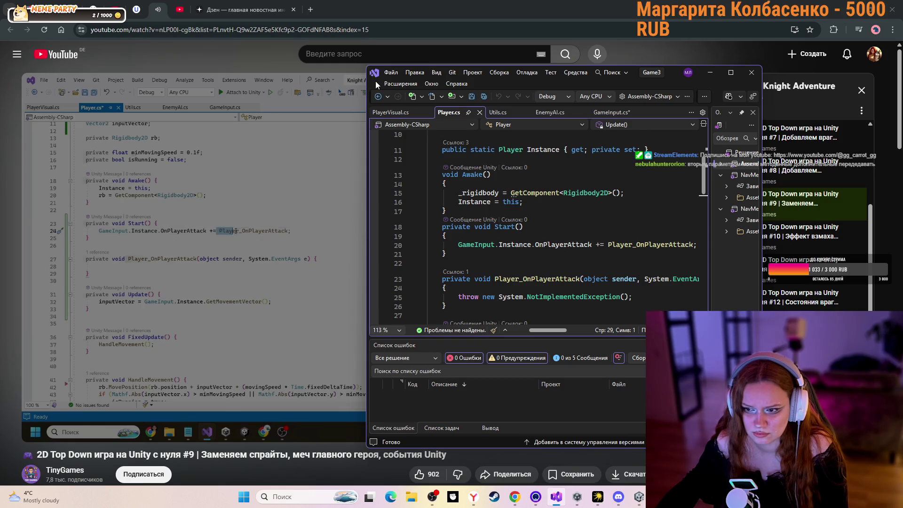
pyautogui.scroll(-1, 516, 239)
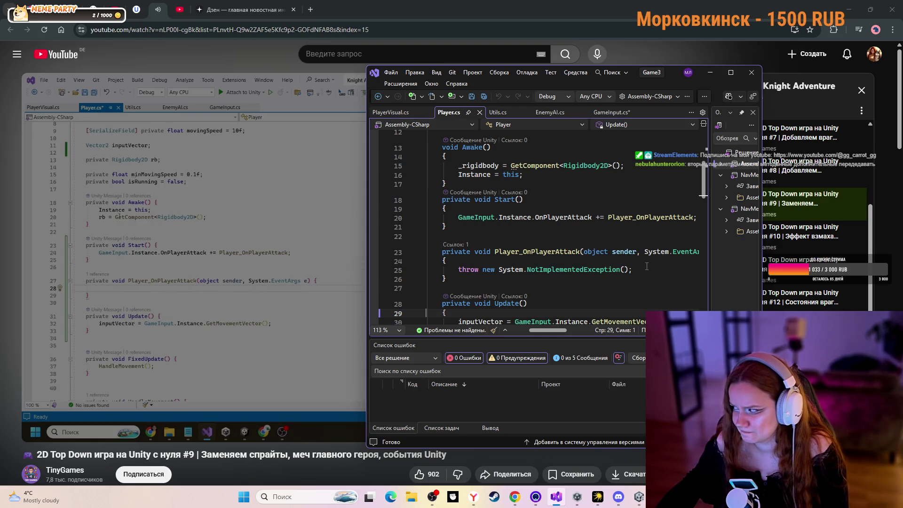
pyautogui.click(219, 265)
pyautogui.click(220, 264)
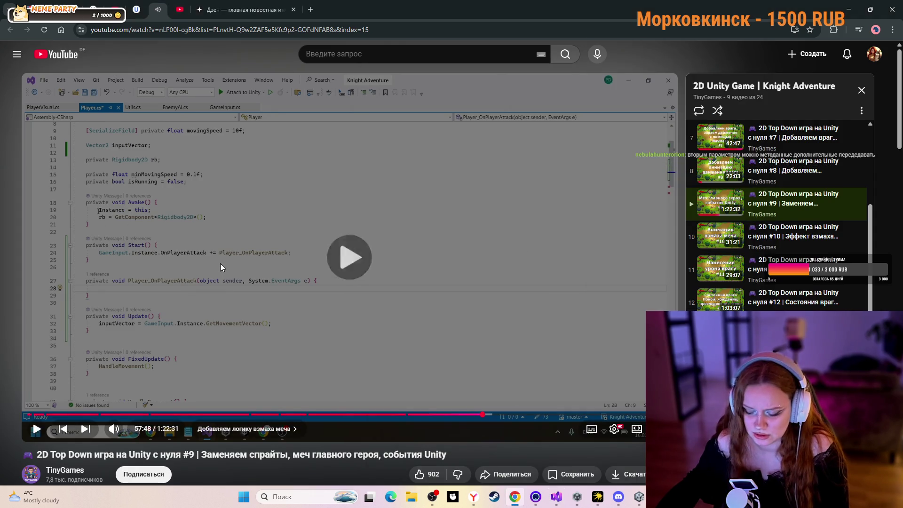
# - Seek the tutorial to the Unity attack test, pause it, and switch to Unity
pyautogui.press('Right')
pyautogui.press('Right')
pyautogui.press('Right')
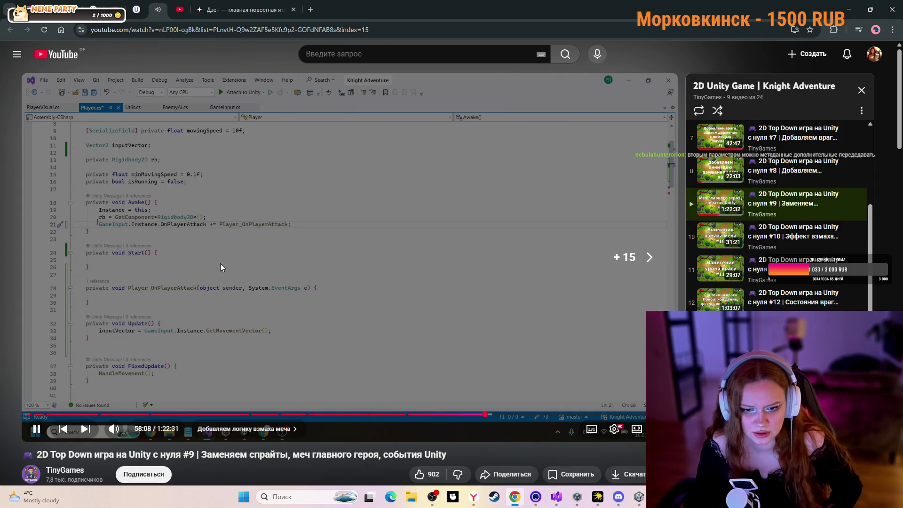
pyautogui.press('Right')
pyautogui.press('Right')
pyautogui.press('Right')
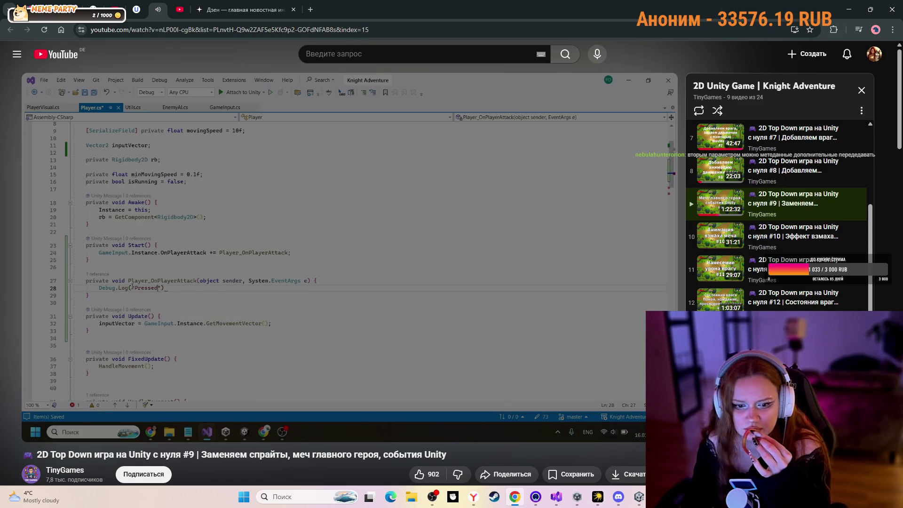
pyautogui.press('Right')
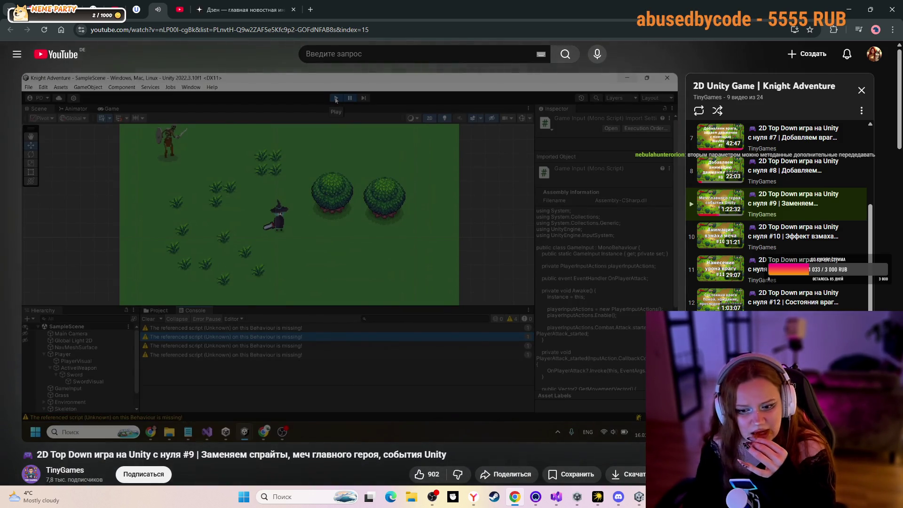
pyautogui.press('Right')
pyautogui.press('Right')
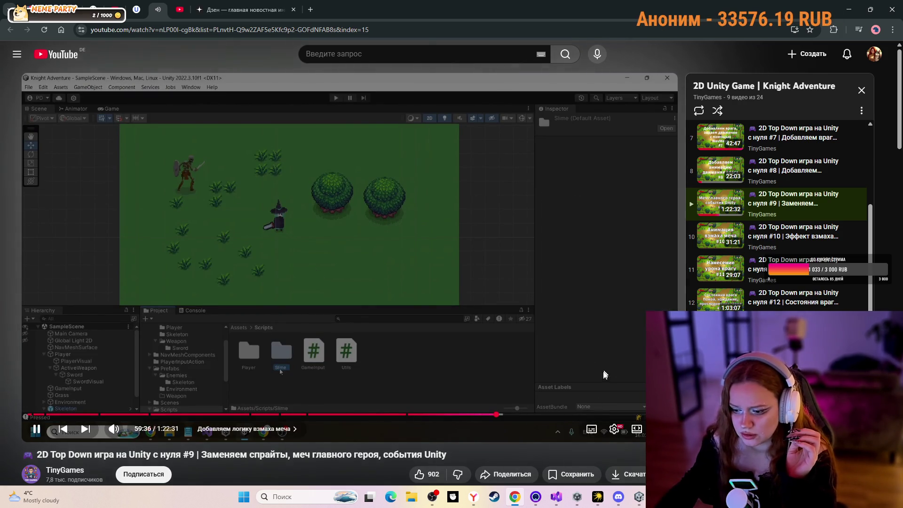
pyautogui.click(340, 290)
pyautogui.click(637, 495)
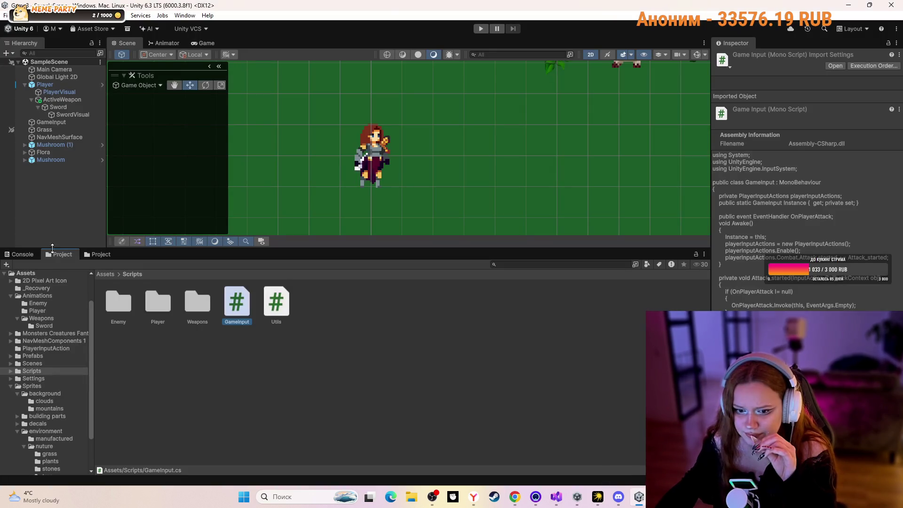
# - Open Scripts > Weapons > ActiveWeapons.cs in Visual Studio from Unity's Project panel
pyautogui.click(215, 333)
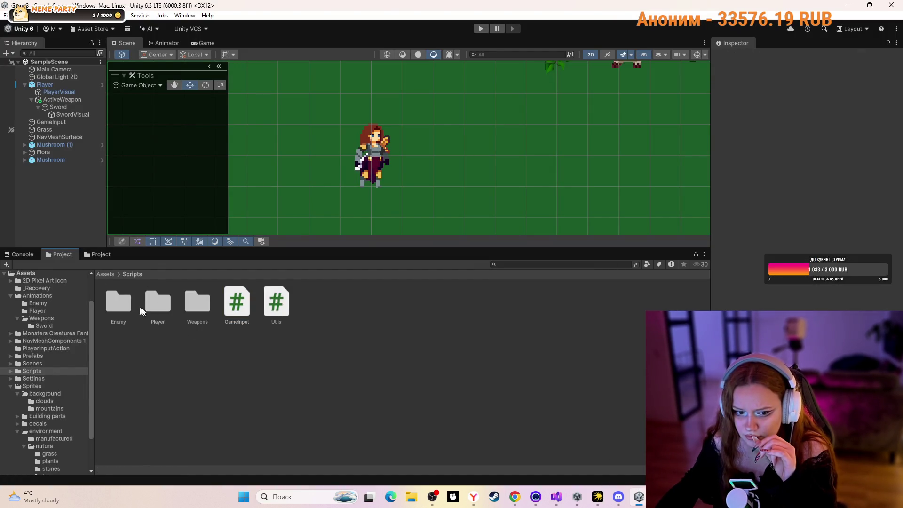
pyautogui.click(515, 498)
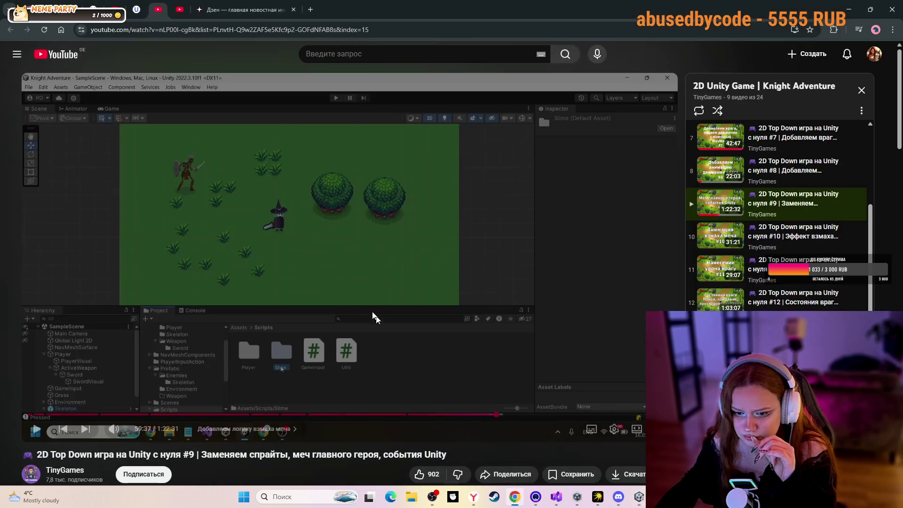
pyautogui.moveTo(638, 498)
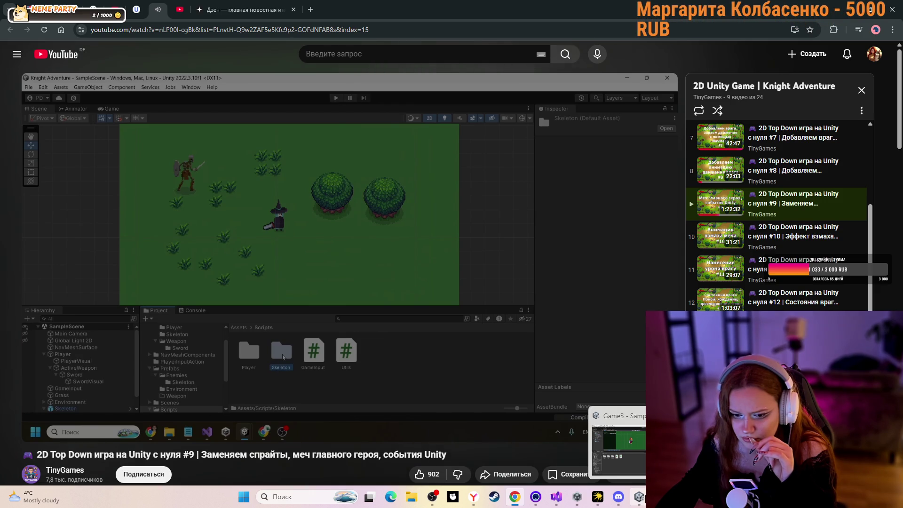
pyautogui.click(640, 496)
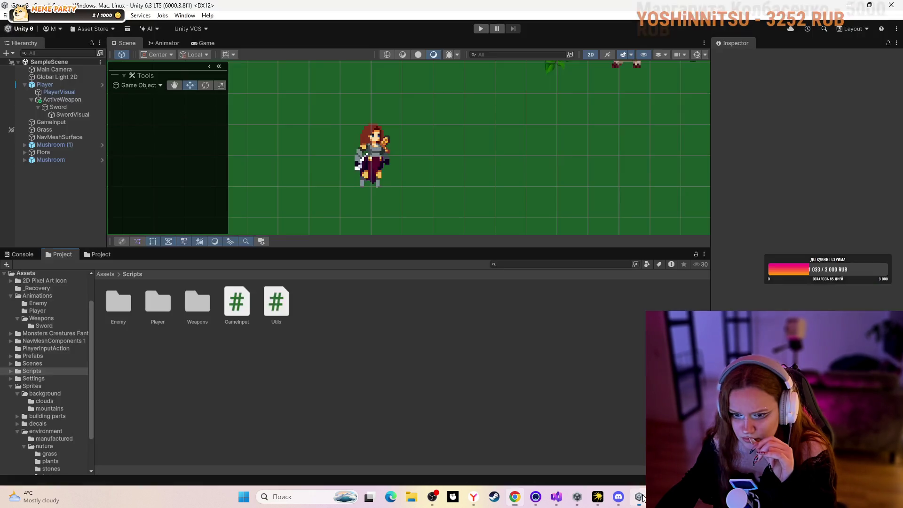
pyautogui.doubleClick(193, 308)
pyautogui.doubleClick(118, 303)
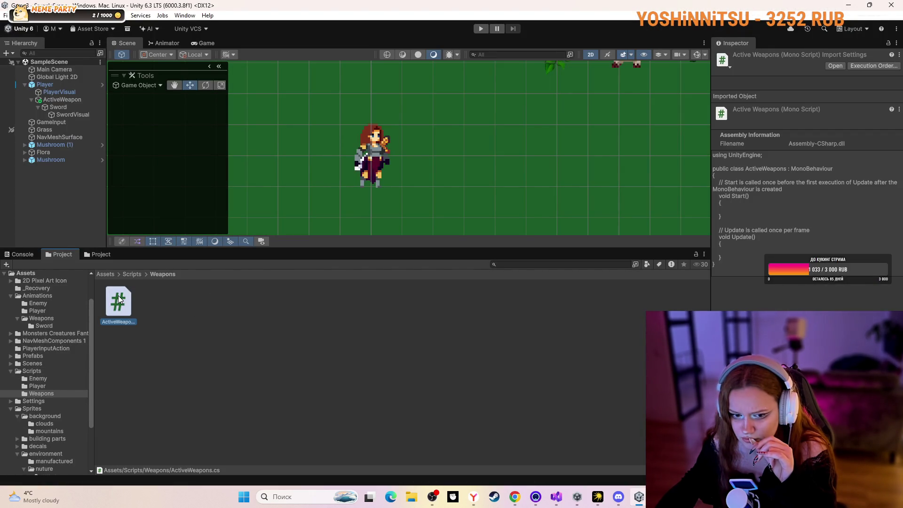
# - Minimize Unity, place Visual Studio beside the tutorial video, and glance at the Discord screen share
pyautogui.click(848, 5)
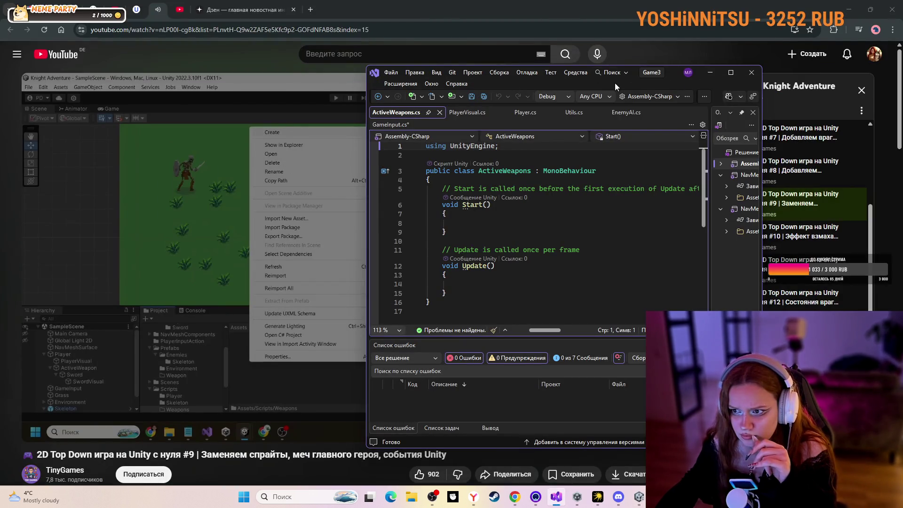
pyautogui.moveTo(610, 84); pyautogui.dragTo(671, 78)
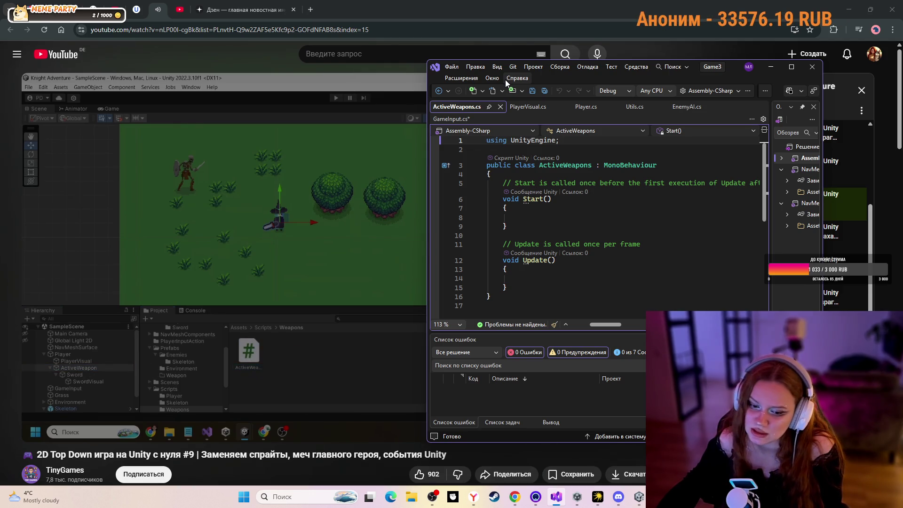
pyautogui.moveTo(86, 166)
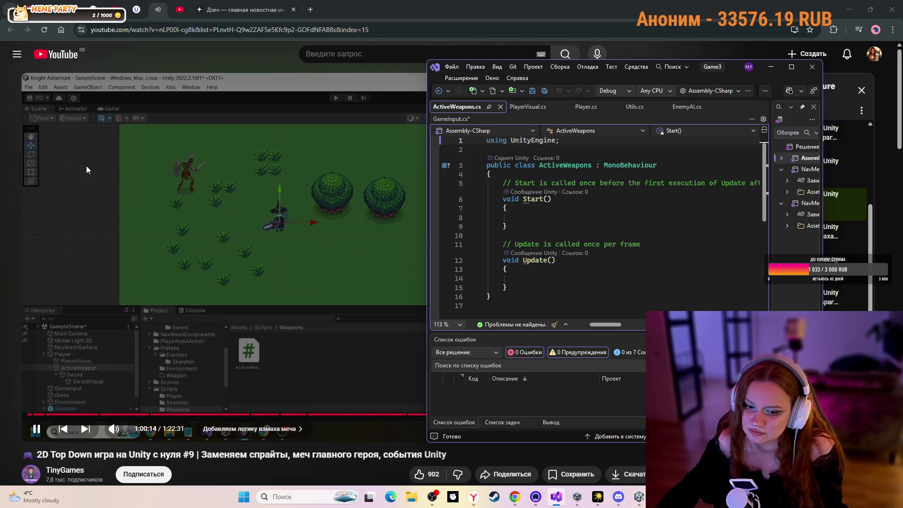
pyautogui.click(618, 497)
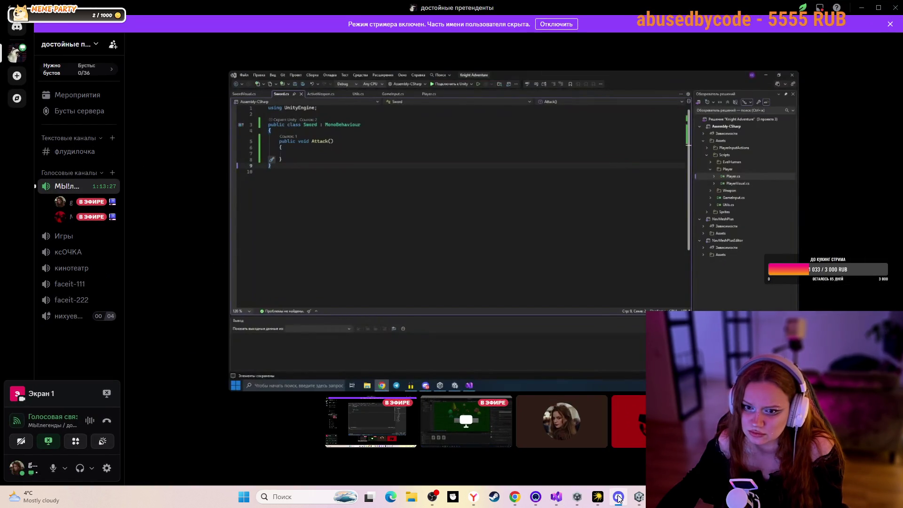
pyautogui.click(619, 497)
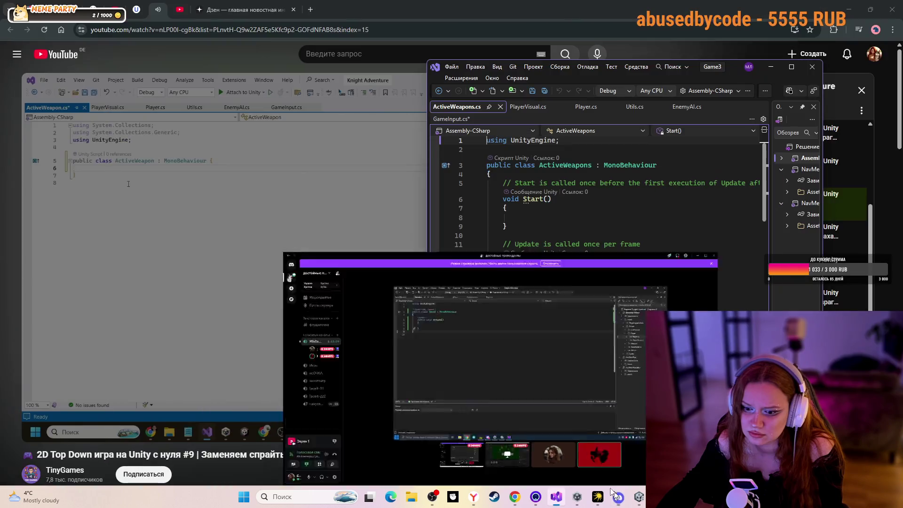
pyautogui.click(224, 315)
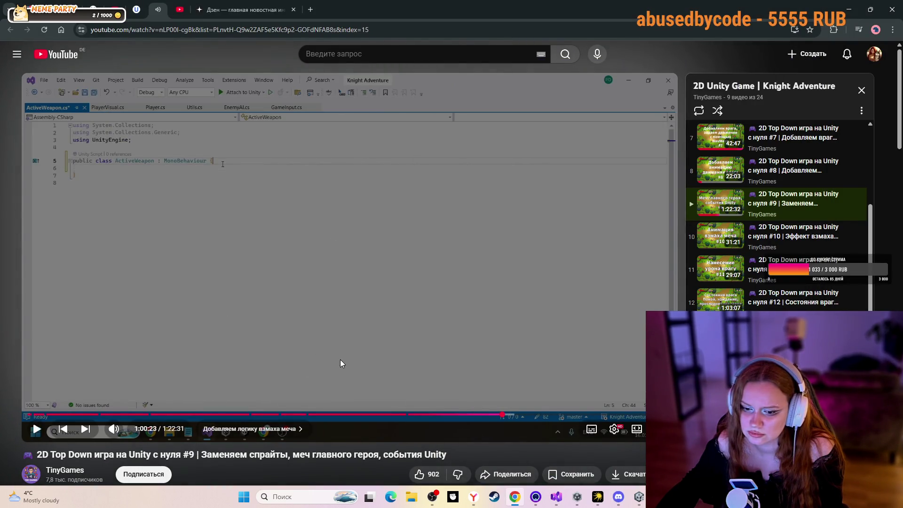
# - Check Discord again, resume the tutorial, and bring ActiveWeapons.cs back in front
pyautogui.moveTo(604, 502)
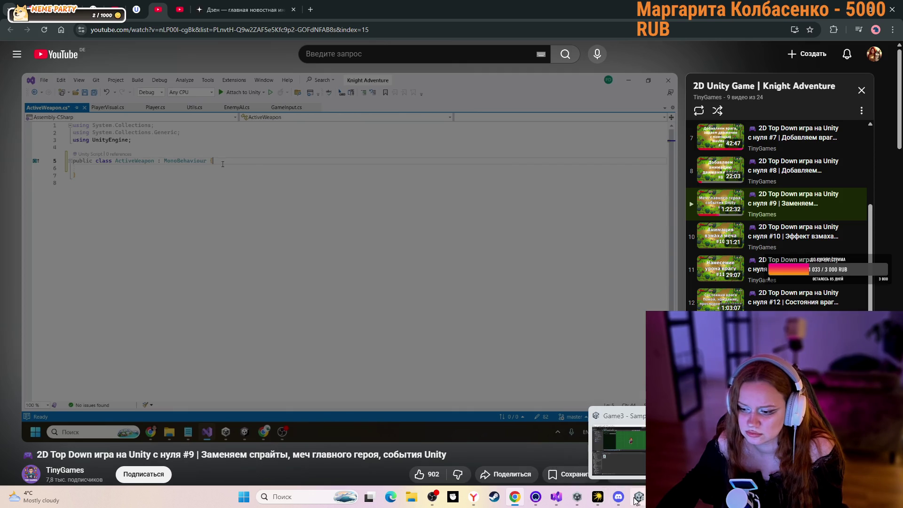
pyautogui.click(625, 498)
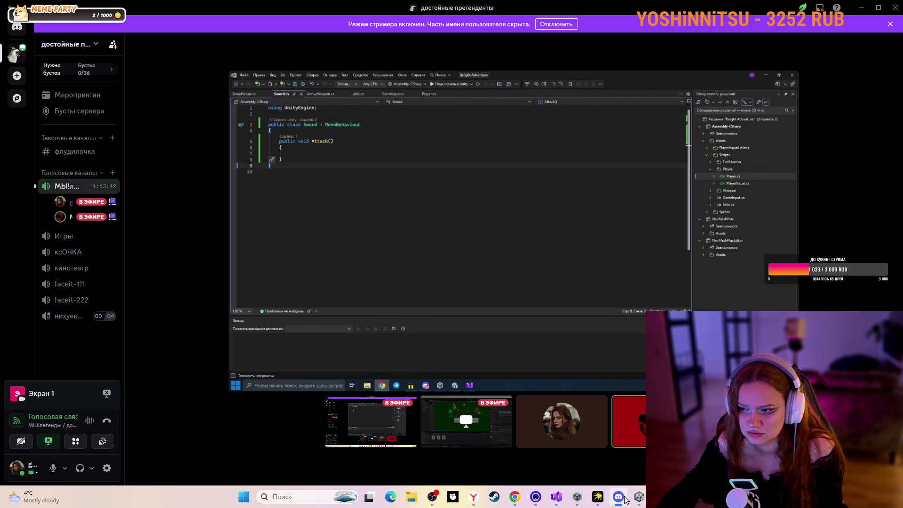
pyautogui.click(619, 497)
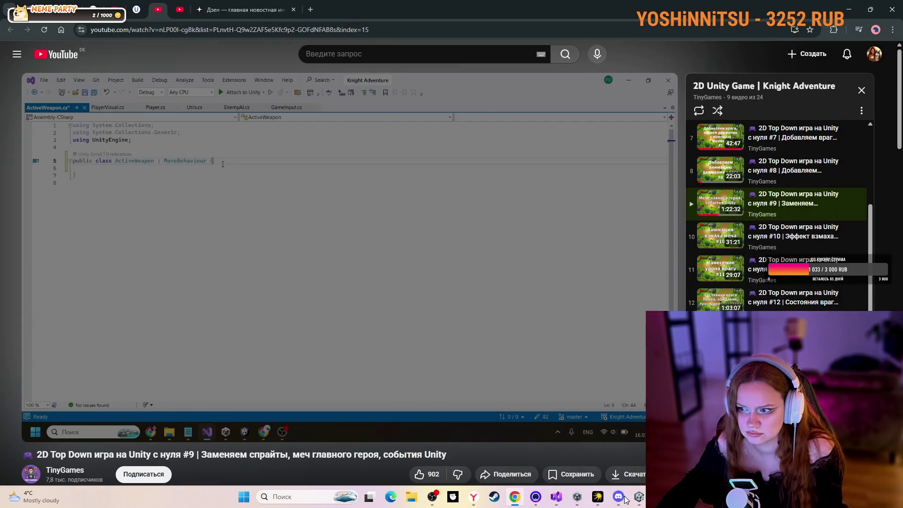
pyautogui.click(362, 348)
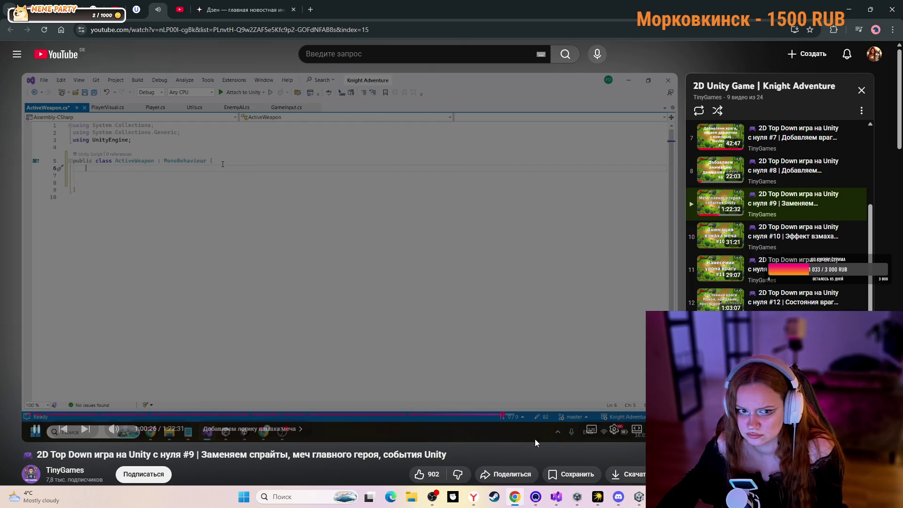
pyautogui.click(559, 496)
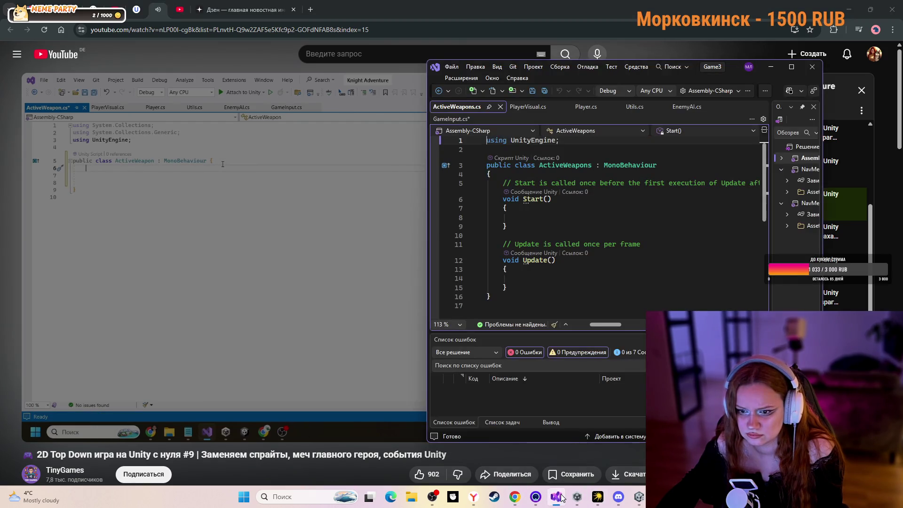
# - Delete the empty Start and Update methods from ActiveWeapons.cs and add an indented [SerializeField] line instead
pyautogui.moveTo(514, 289)
pyautogui.mouseDown()
pyautogui.moveTo(489, 263)
pyautogui.moveTo(486, 183)
pyautogui.mouseUp()
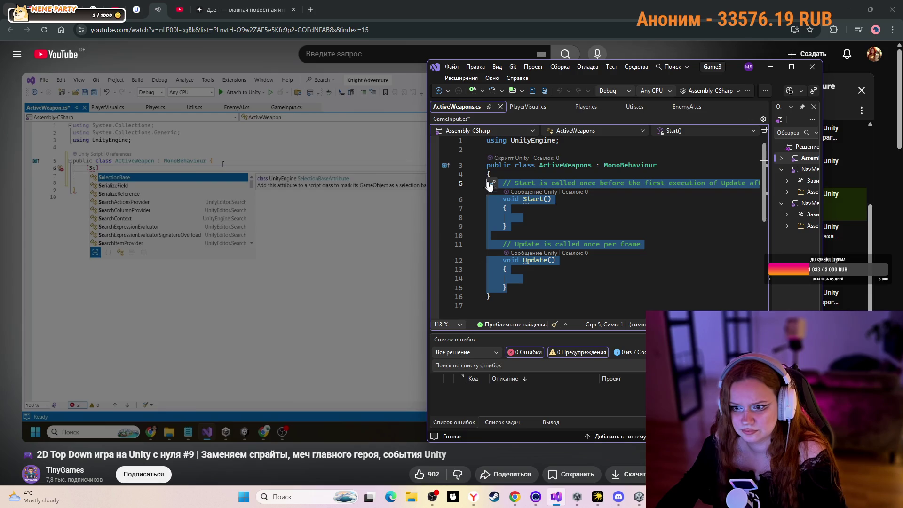
pyautogui.press('Delete')
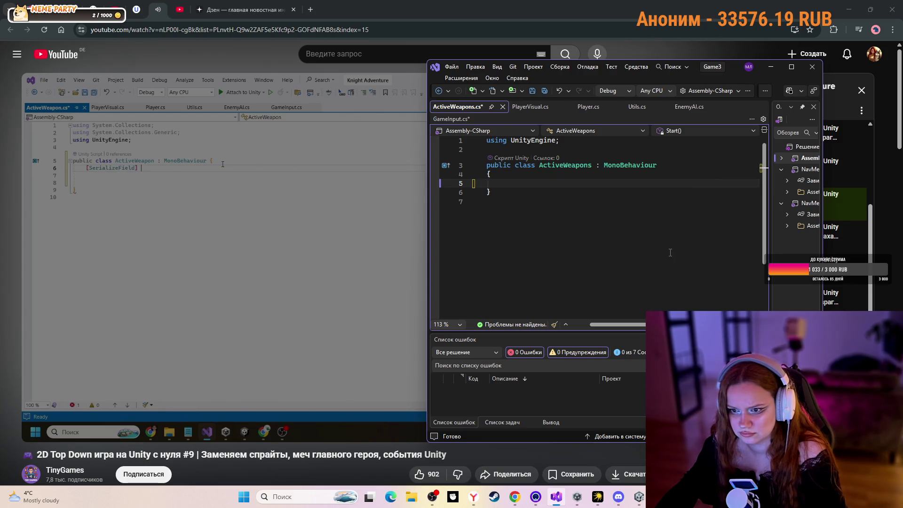
pyautogui.press('Tab')
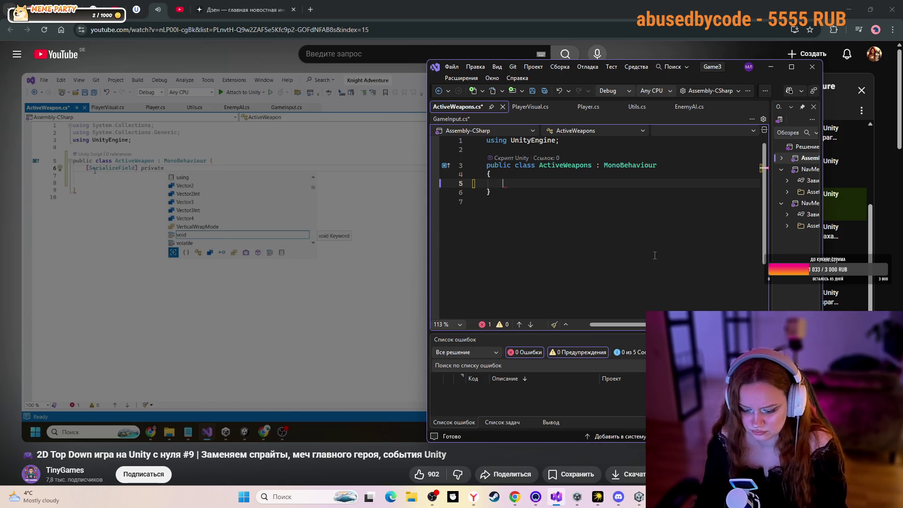
pyautogui.write('[Set')
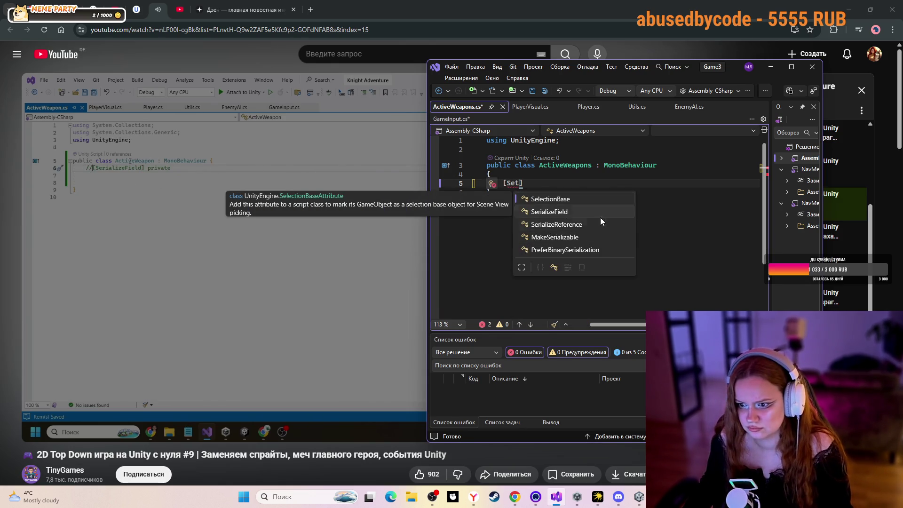
pyautogui.doubleClick(600, 215)
pyautogui.press('Down')
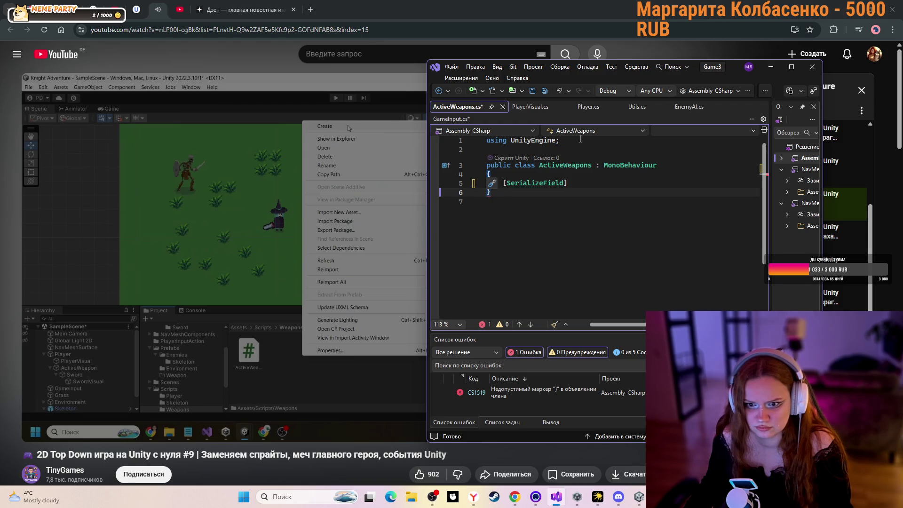
# - Play a few more seconds of the tutorial video, then pause it
pyautogui.click(346, 174)
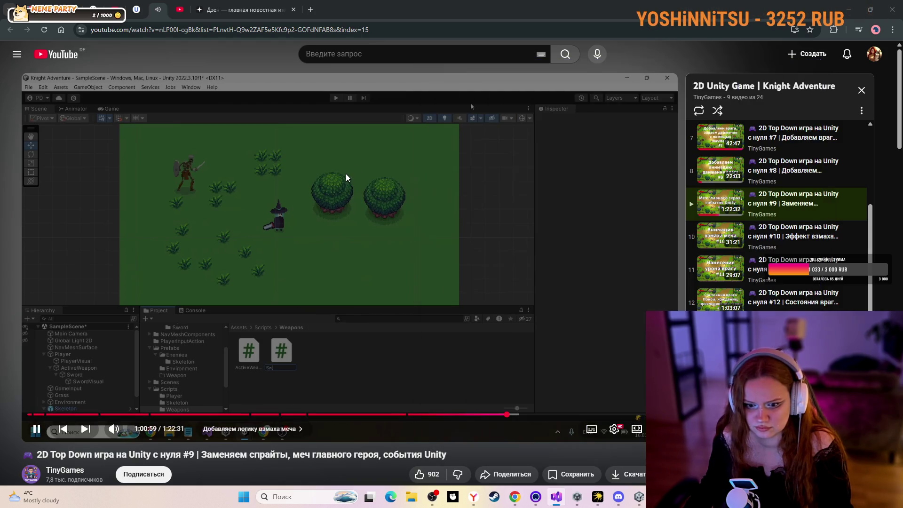
pyautogui.click(510, 347)
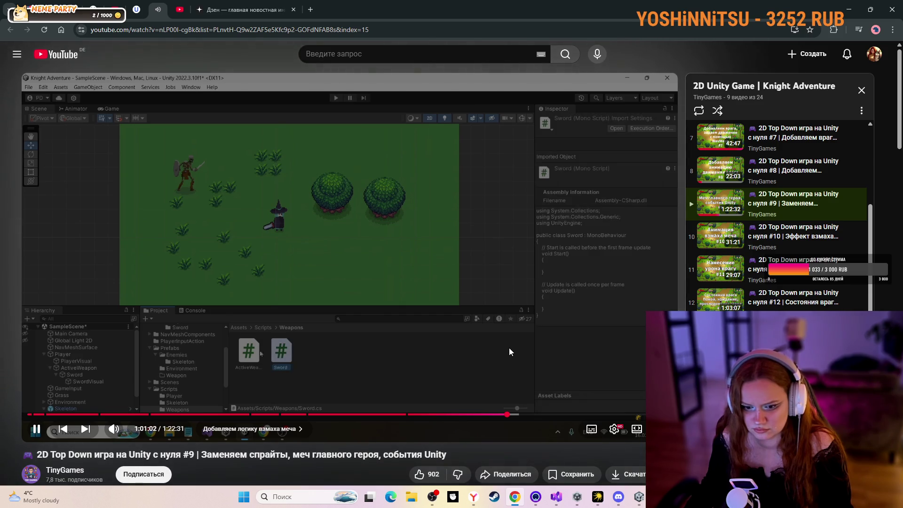
pyautogui.click(508, 352)
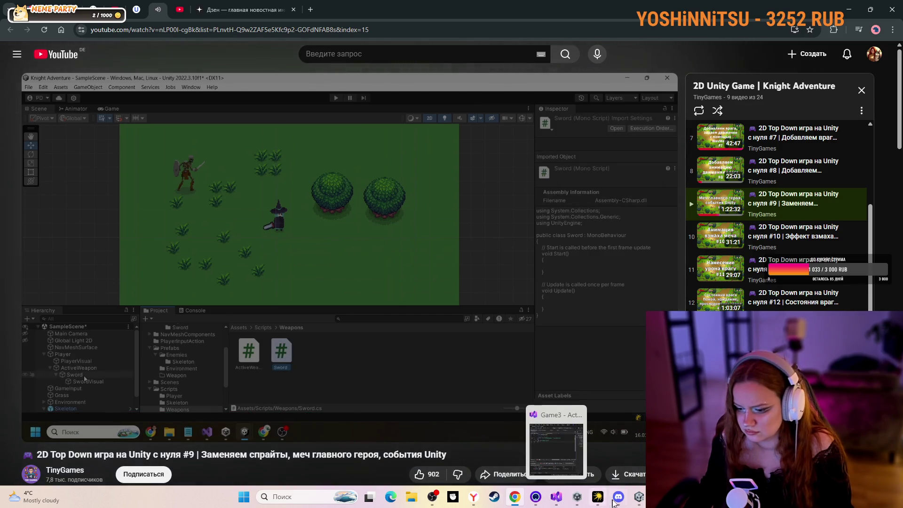
# - Create a MonoBehaviour script named Sword in the Weapons folder, open it, and resume the tutorial
pyautogui.click(638, 497)
pyautogui.rightClick(268, 310)
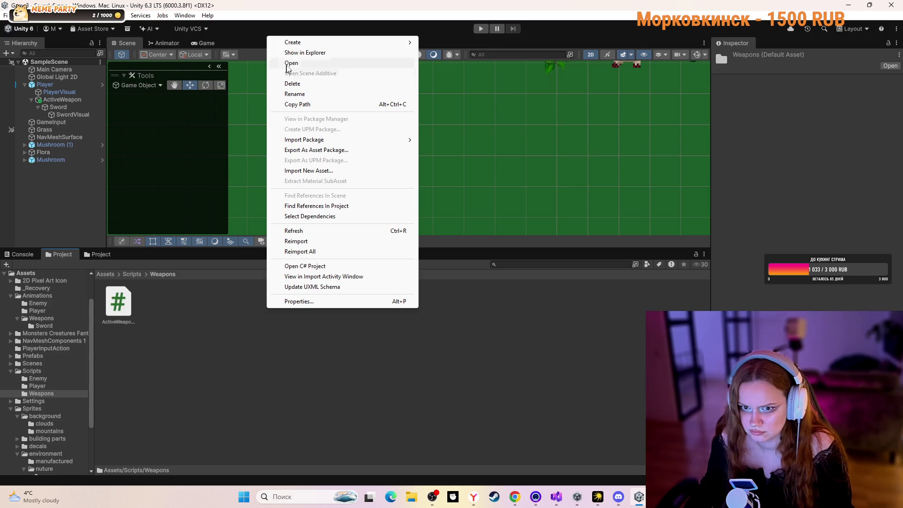
pyautogui.moveTo(302, 43)
pyautogui.click(442, 63)
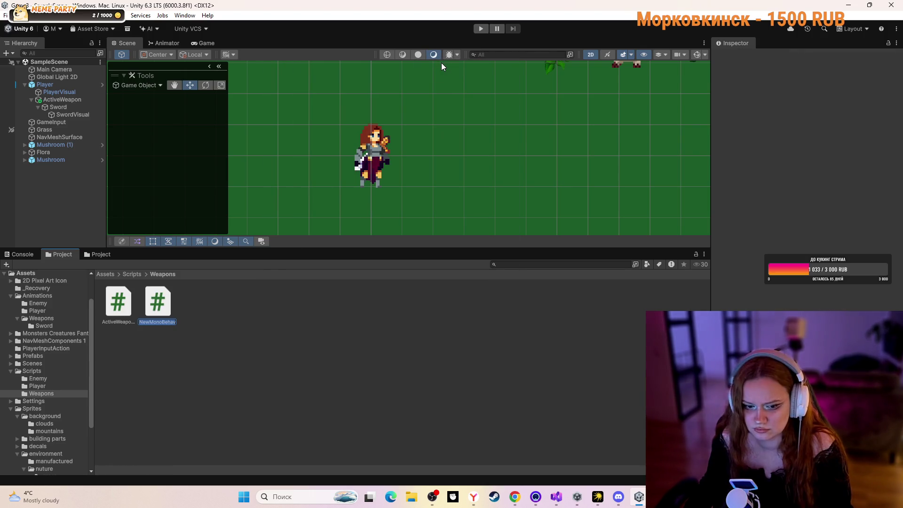
pyautogui.write('Sword')
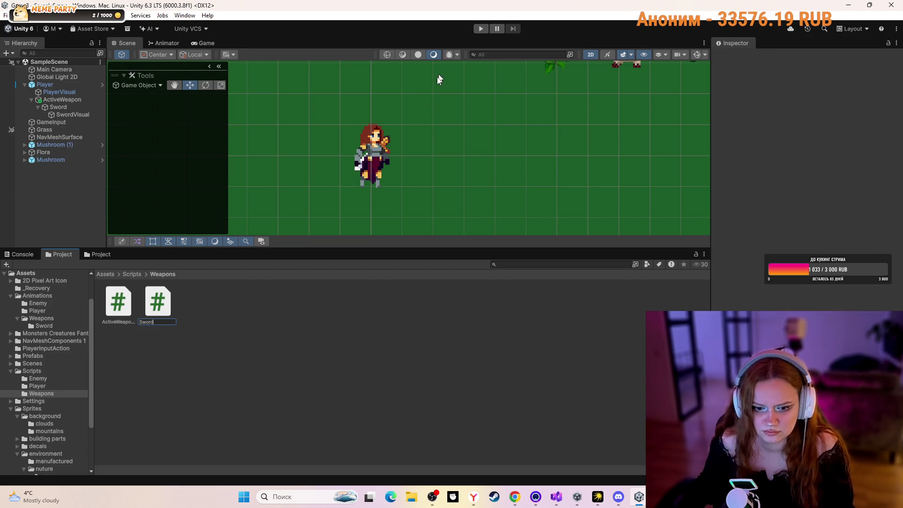
pyautogui.click(267, 354)
pyautogui.doubleClick(171, 302)
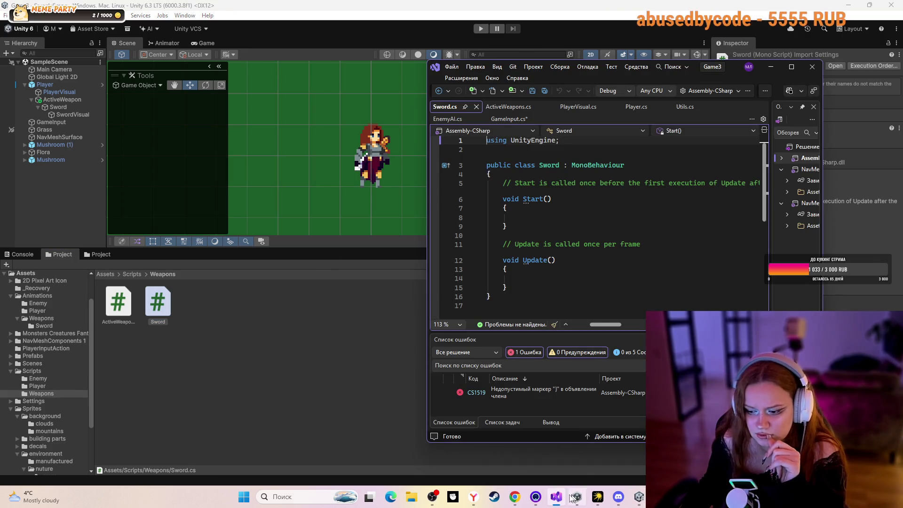
pyautogui.click(516, 497)
pyautogui.click(318, 326)
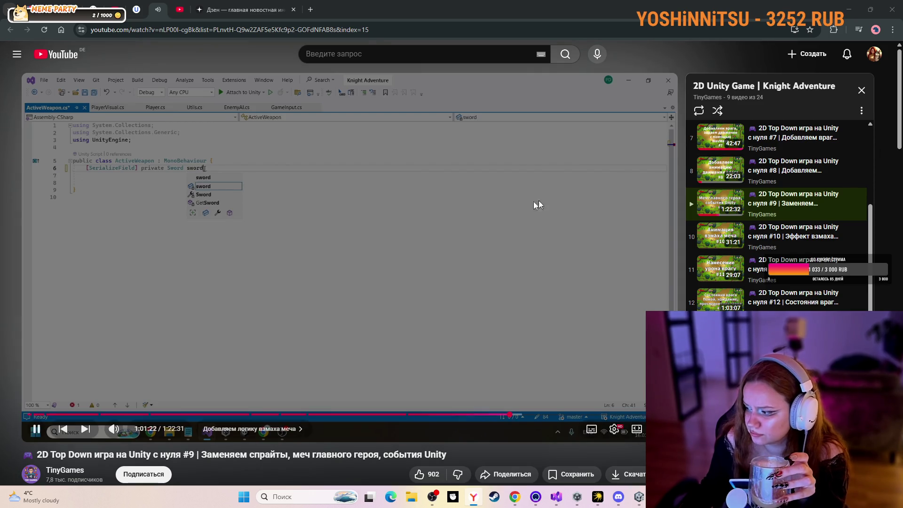
# - Scrub the tutorial with the arrow keys to its ActiveWeapon code showing the sword field and GetActiveWeapon
pyautogui.click(474, 201)
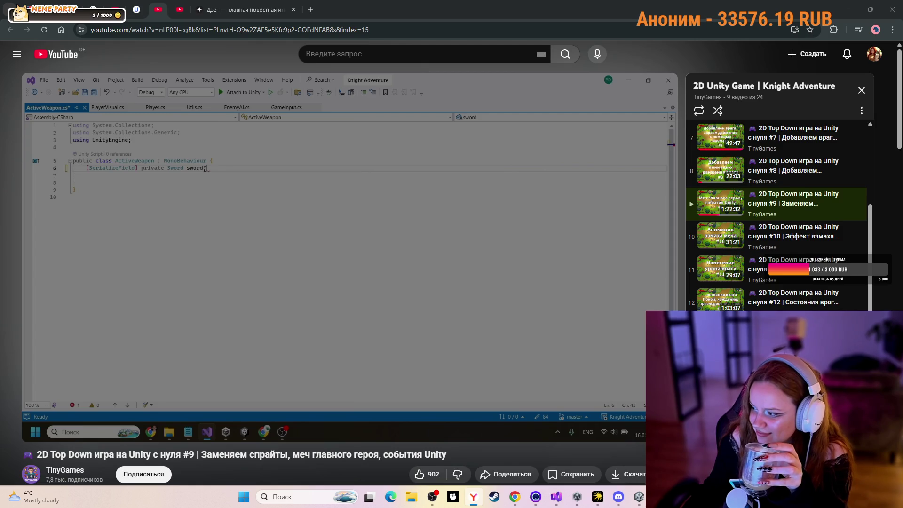
pyautogui.click(70, 238)
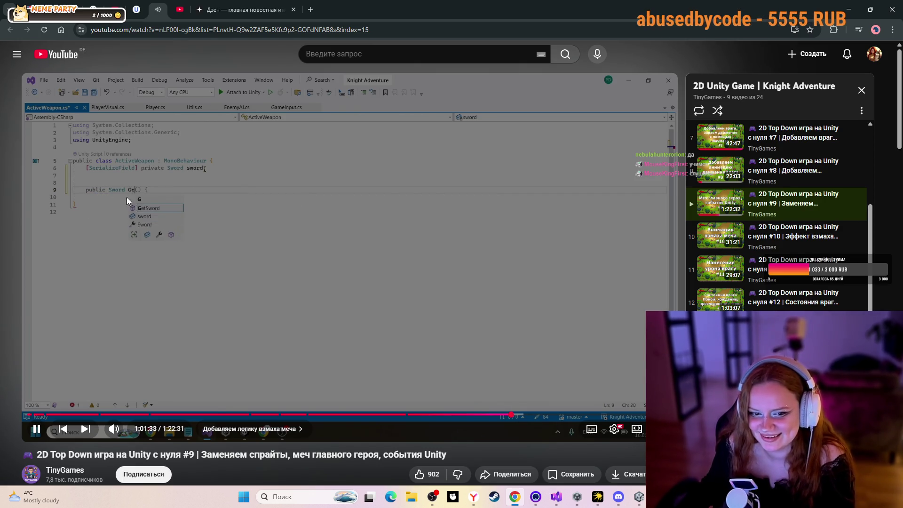
pyautogui.click(481, 247)
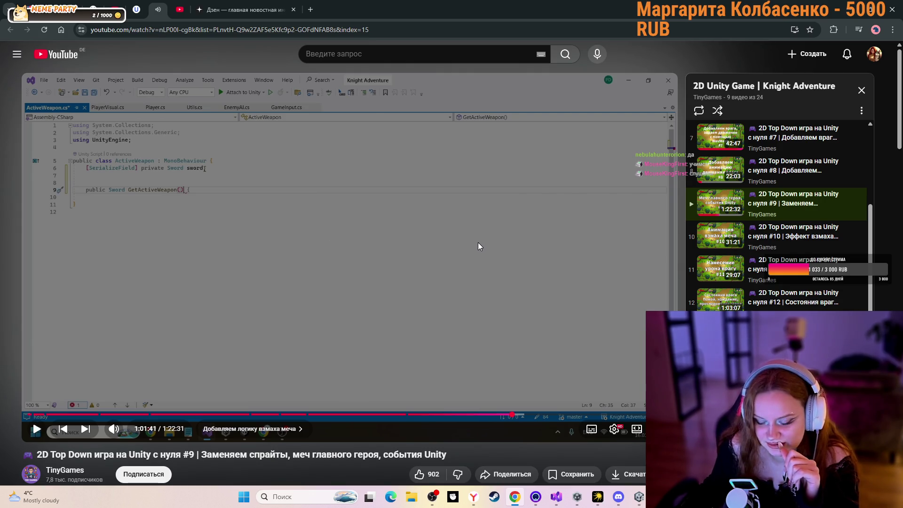
pyautogui.press('Left')
pyautogui.press('Left')
pyautogui.press('Left')
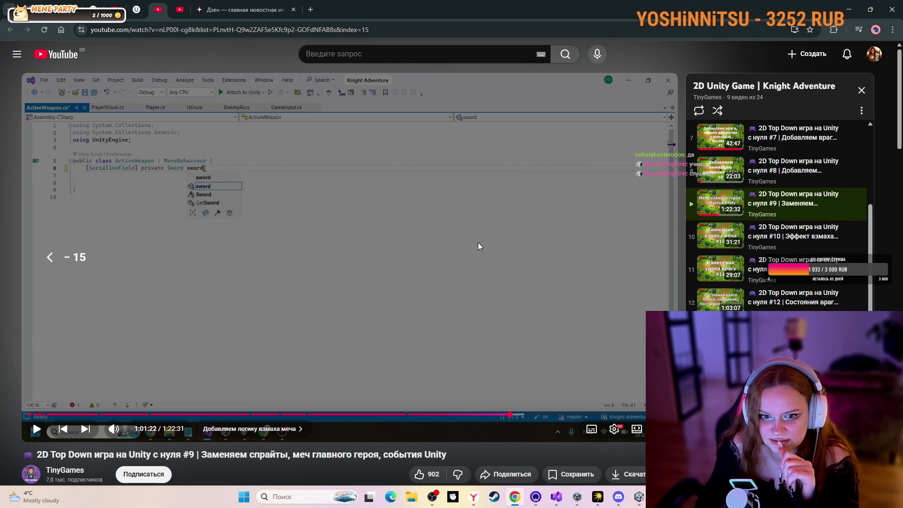
pyautogui.press('Left')
pyautogui.press('Left')
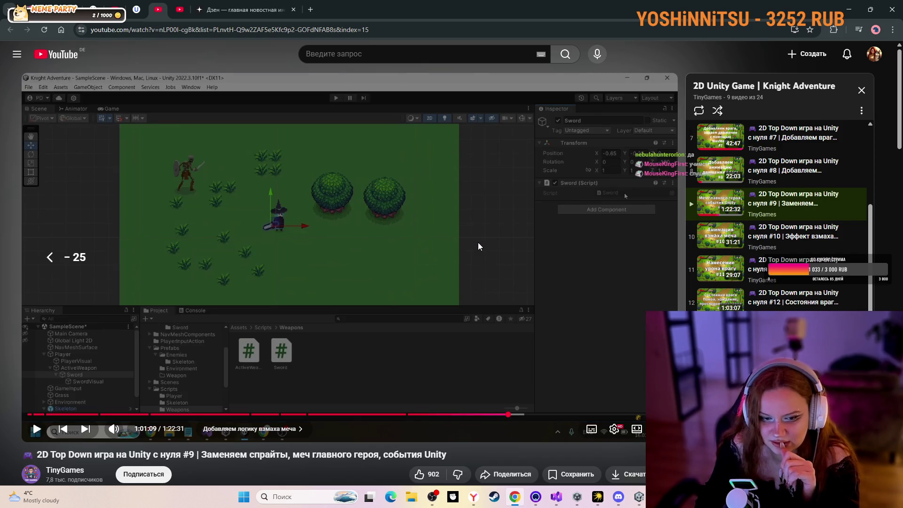
pyautogui.press('Right')
pyautogui.press('Right')
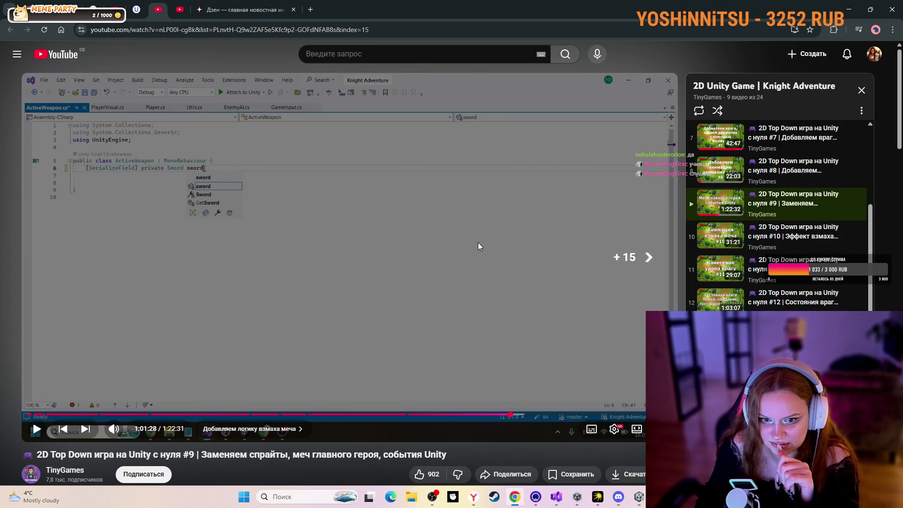
pyautogui.press('Right')
pyautogui.press('Right')
pyautogui.press('Right')
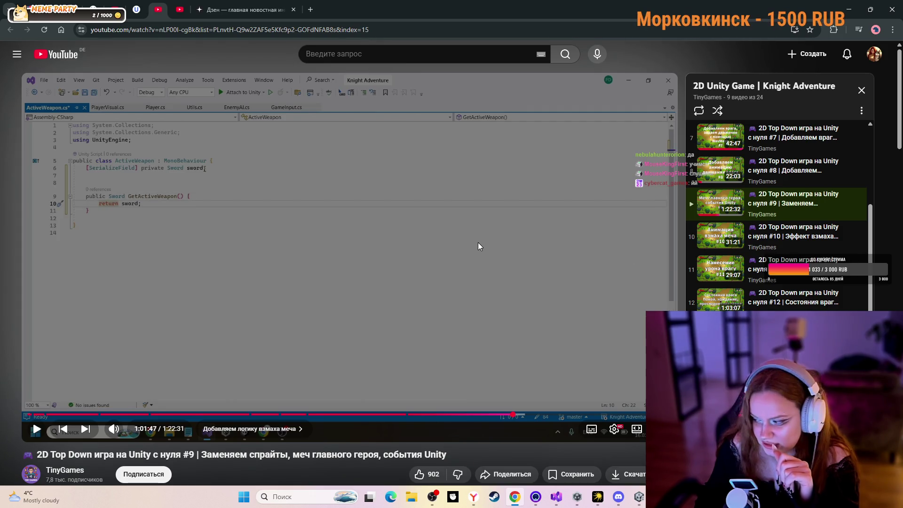
pyautogui.press('Right')
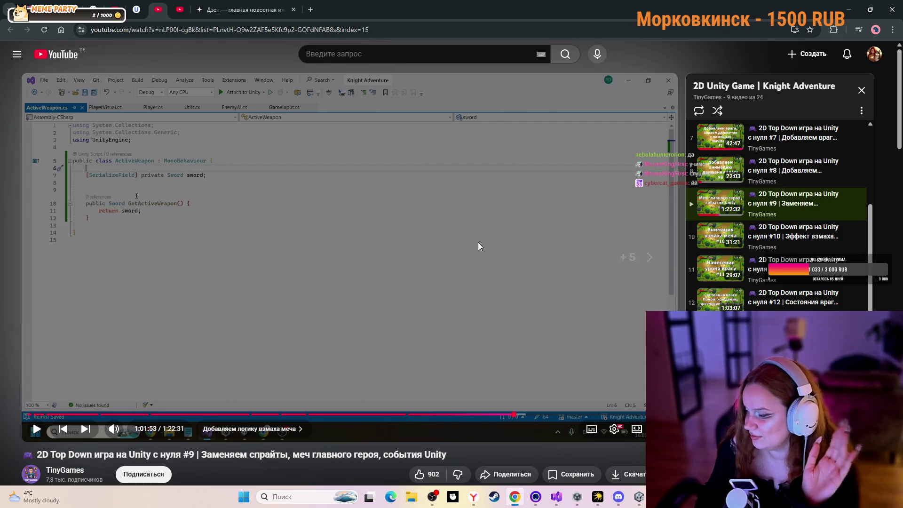
pyautogui.press('Right')
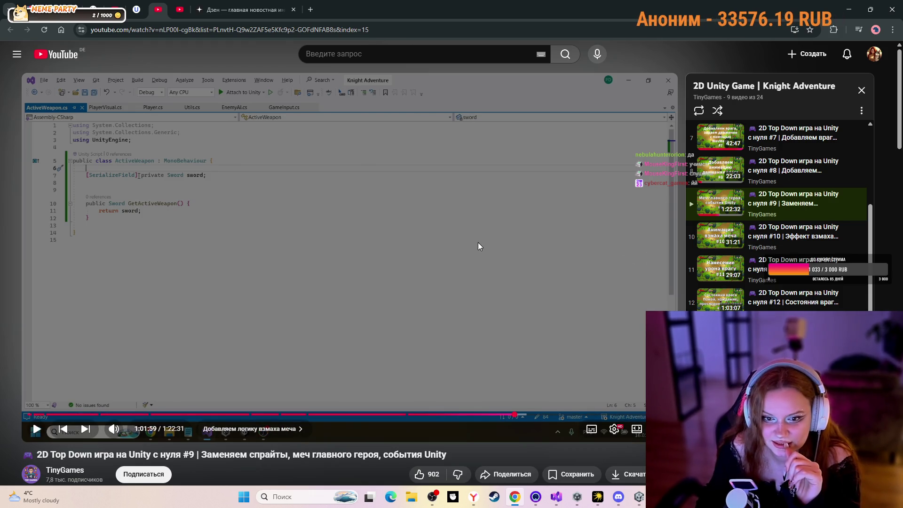
pyautogui.moveTo(548, 487)
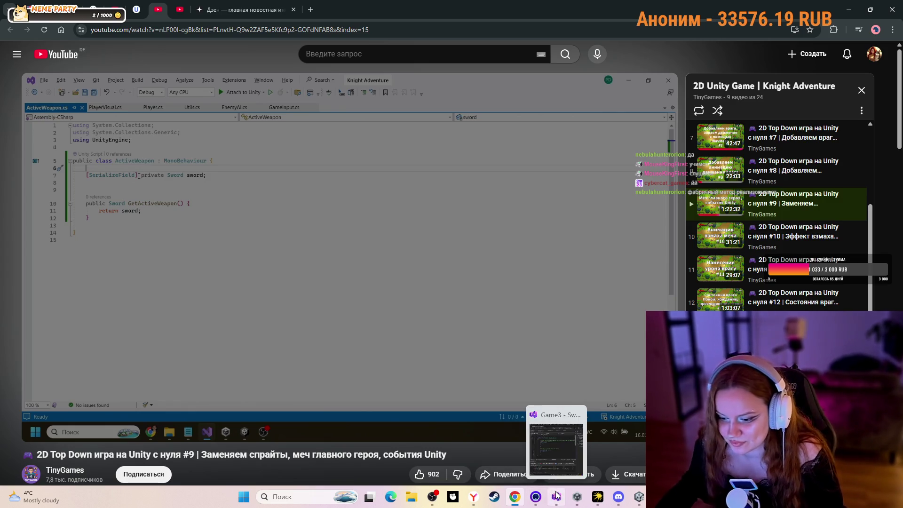
# - Add the field [SerializeField] private Sword sword; to ActiveWeapons.cs
pyautogui.click(556, 494)
pyautogui.moveTo(681, 75); pyautogui.dragTo(612, 86)
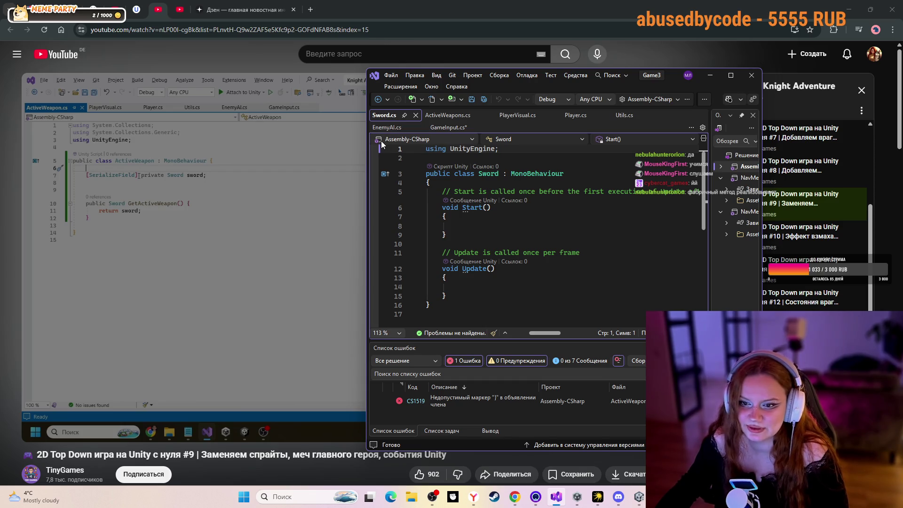
pyautogui.click(441, 115)
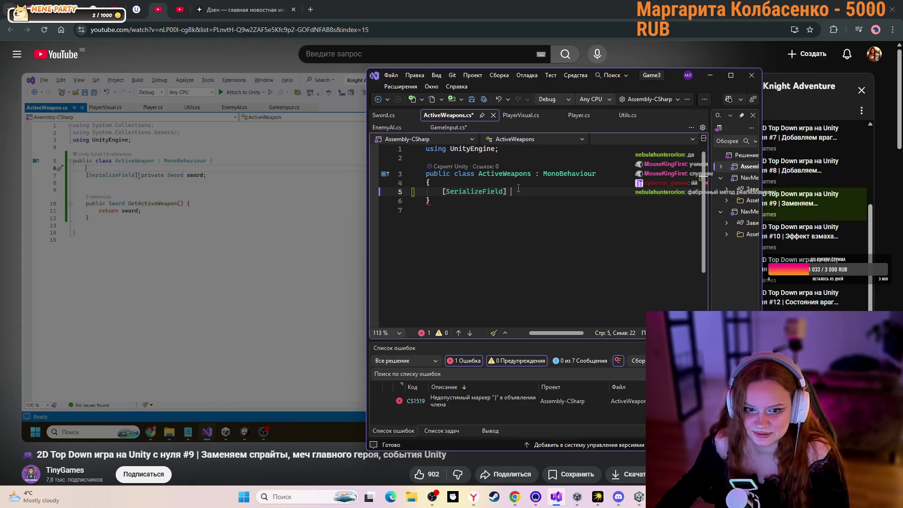
pyautogui.write('priva')
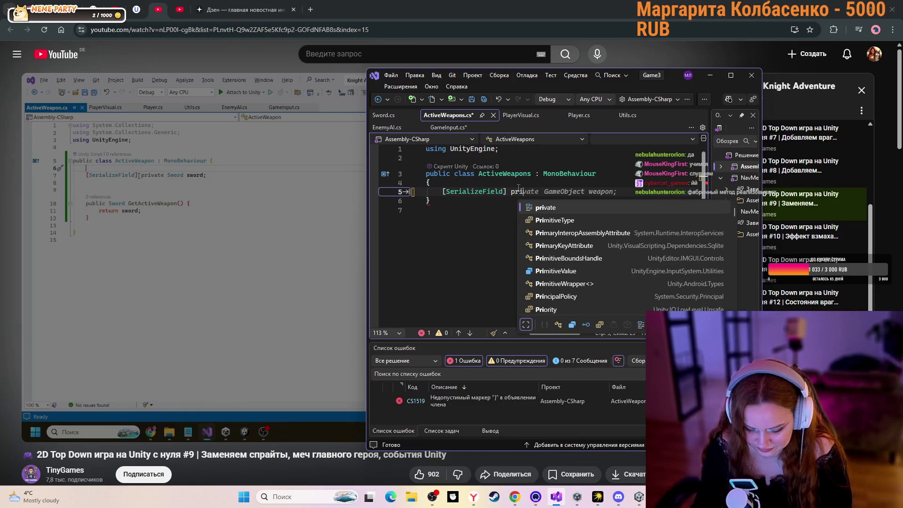
pyautogui.press('Tab')
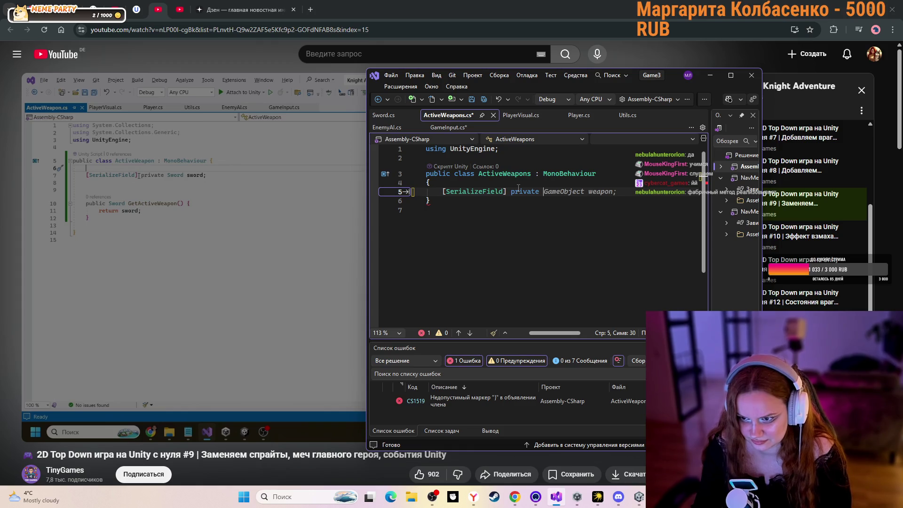
pyautogui.write('S')
pyautogui.write('wor')
pyautogui.press('Tab')
pyautogui.write('s')
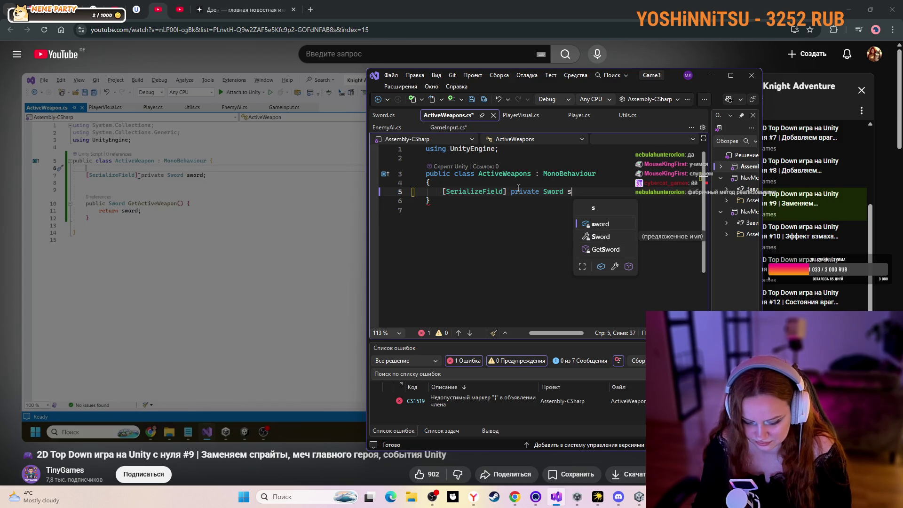
pyautogui.write('word')
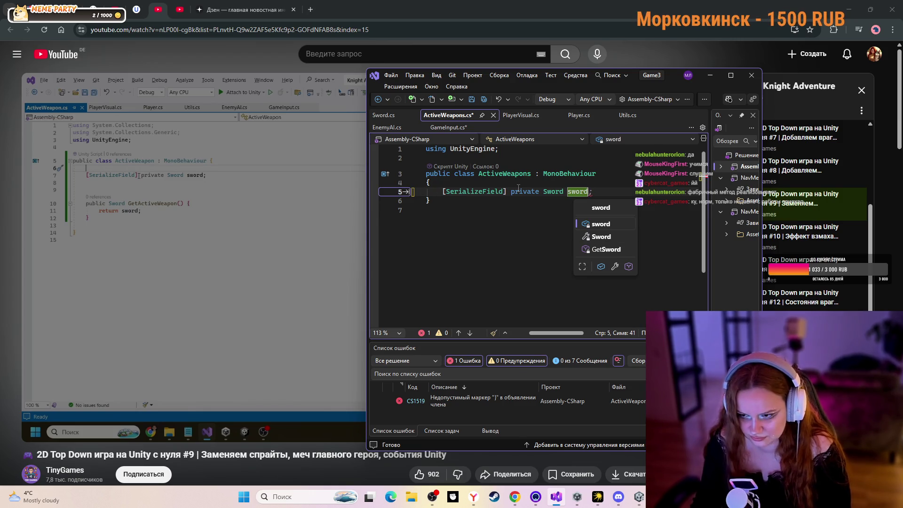
pyautogui.press('Right')
# - Declare public Sword GetActiveWeapon() below the field with an opening brace for its body
pyautogui.press('Return')
pyautogui.press('Return')
pyautogui.write('ublic')
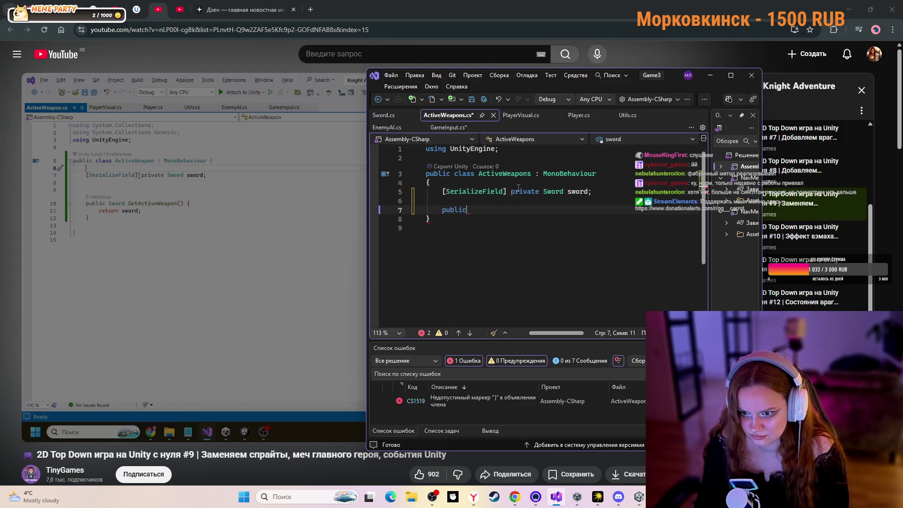
pyautogui.write(' Sword ')
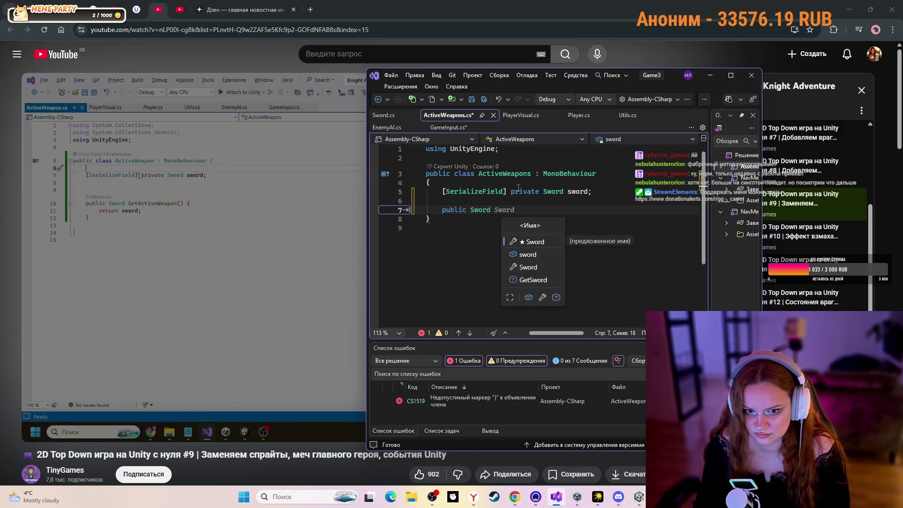
pyautogui.write('Ge')
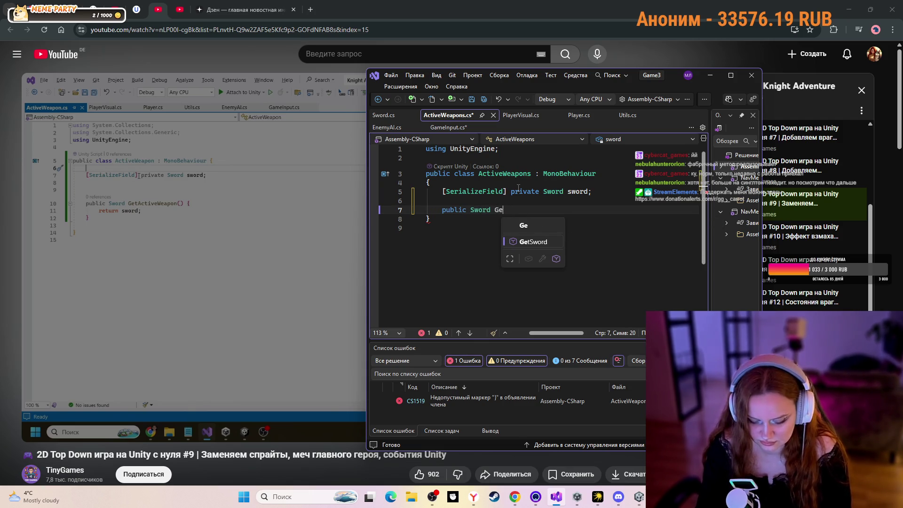
pyautogui.write('t')
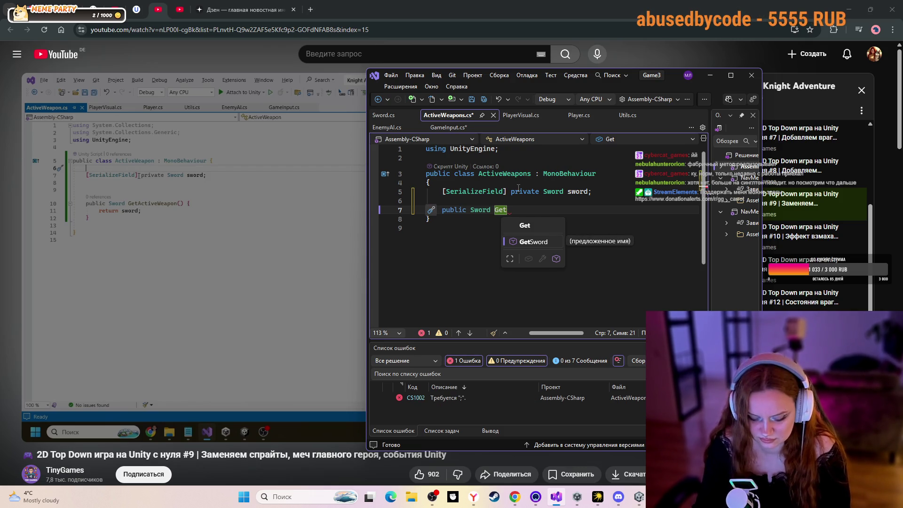
pyautogui.write('Active')
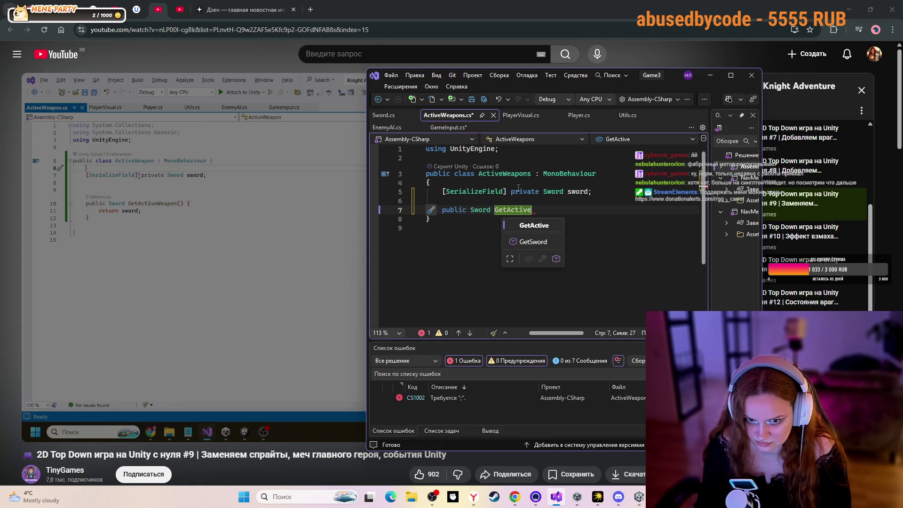
pyautogui.write('Wea')
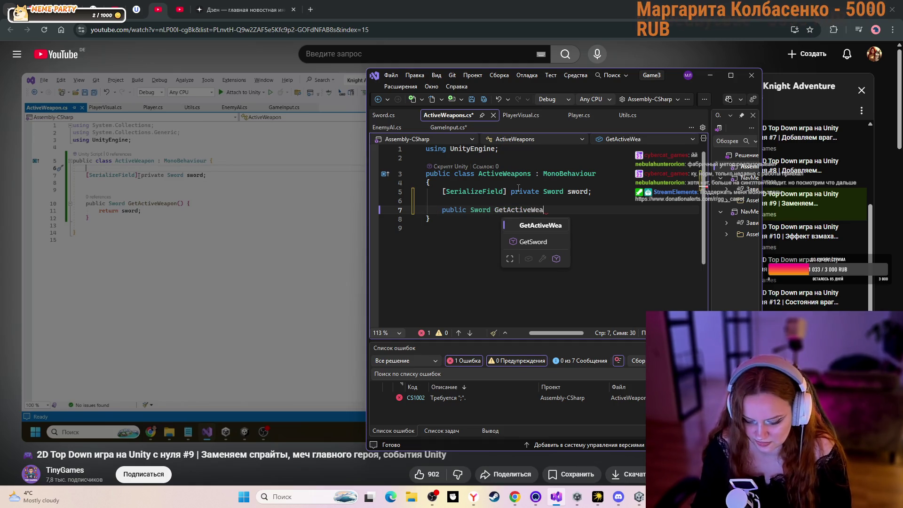
pyautogui.write('pon')
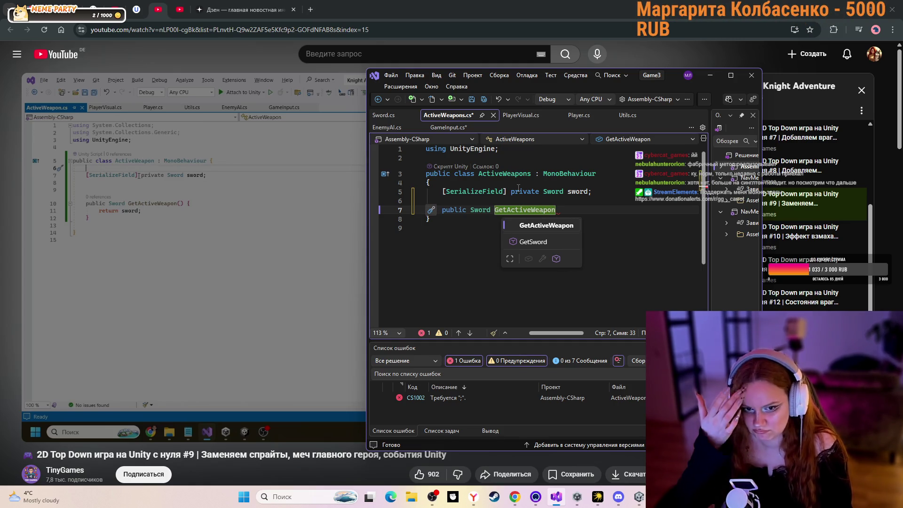
pyautogui.write('()')
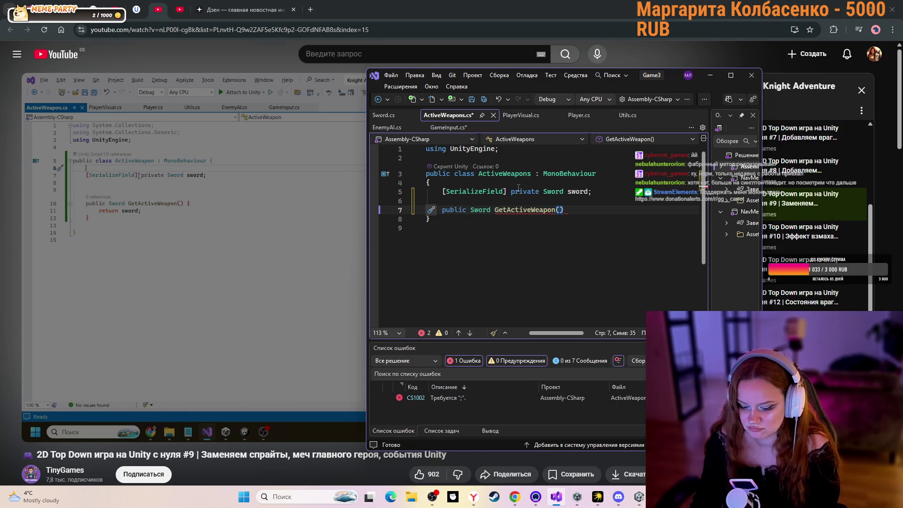
pyautogui.press('Return')
pyautogui.write('{')
pyautogui.press('Return')
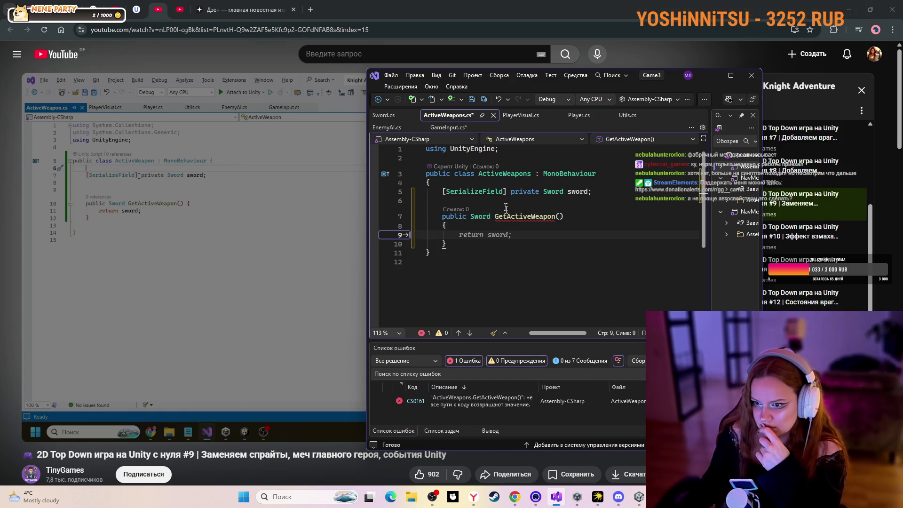
# - Make GetActiveWeapon contain return sword; and resume the tutorial video
pyautogui.click(477, 232)
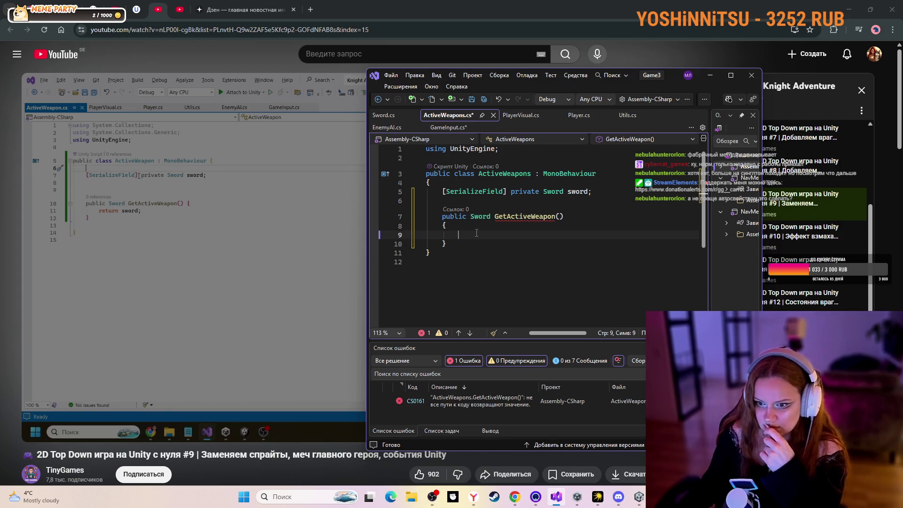
pyautogui.write('return sword;')
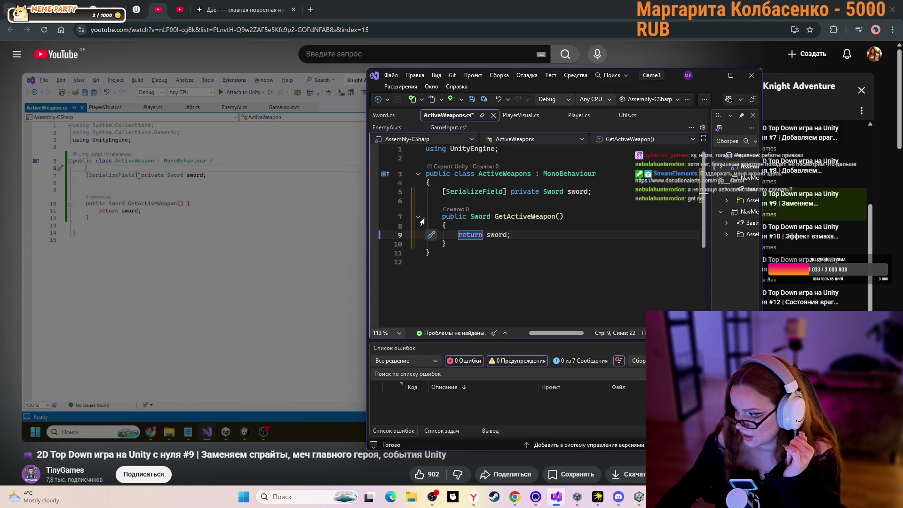
pyautogui.click(179, 188)
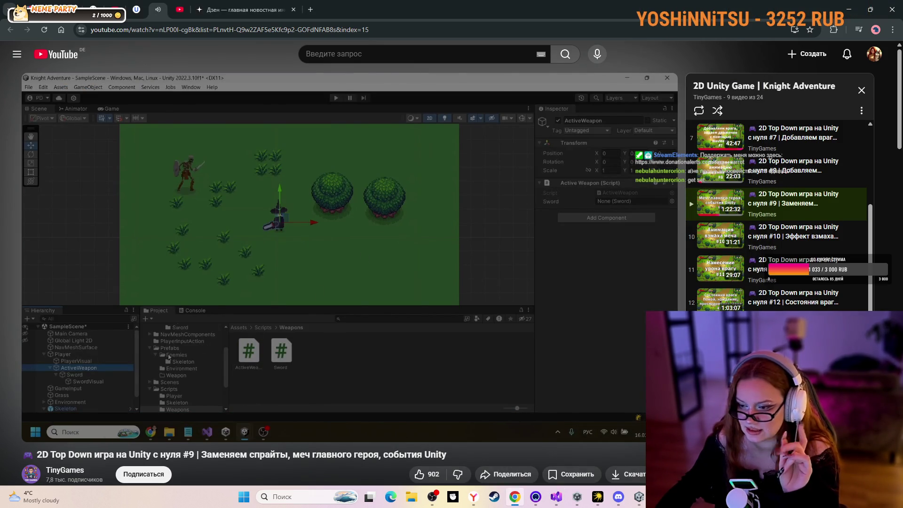
# - Pause the tutorial, flip through the PlayerVisual and Player tabs back to ActiveWeapons.cs, then resume the video
pyautogui.click(500, 434)
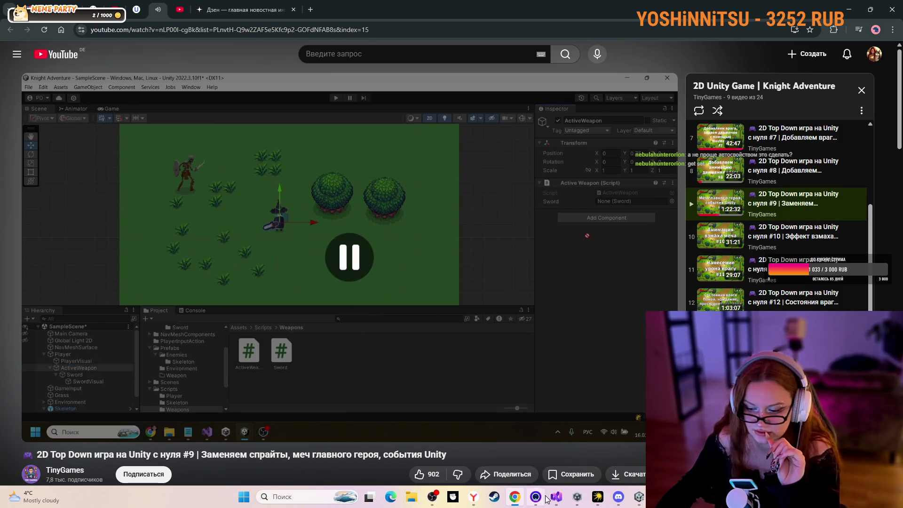
pyautogui.hotkey('alt', 'Tab')
pyautogui.click(517, 116)
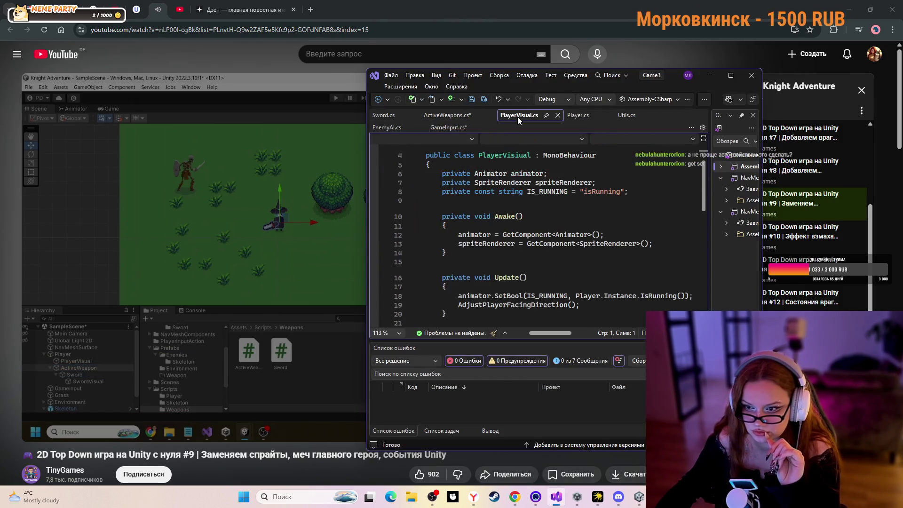
pyautogui.click(578, 116)
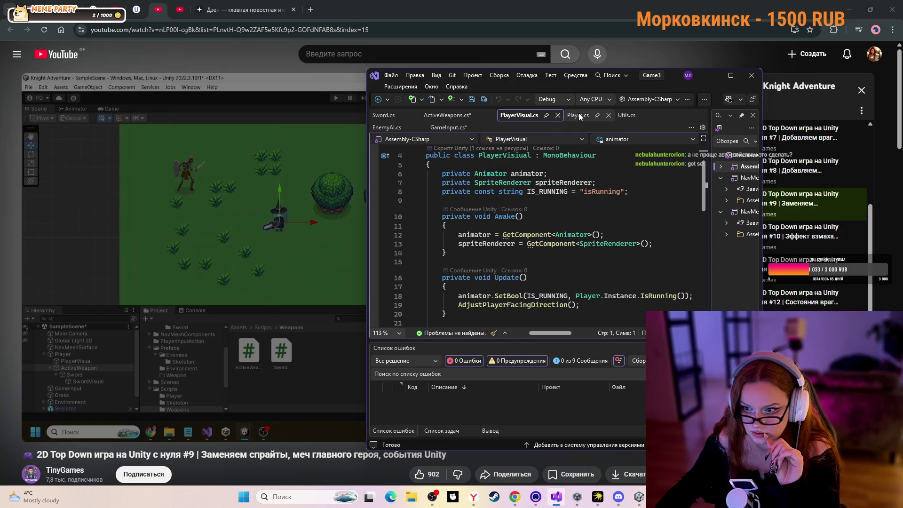
pyautogui.scroll(4, 581, 235)
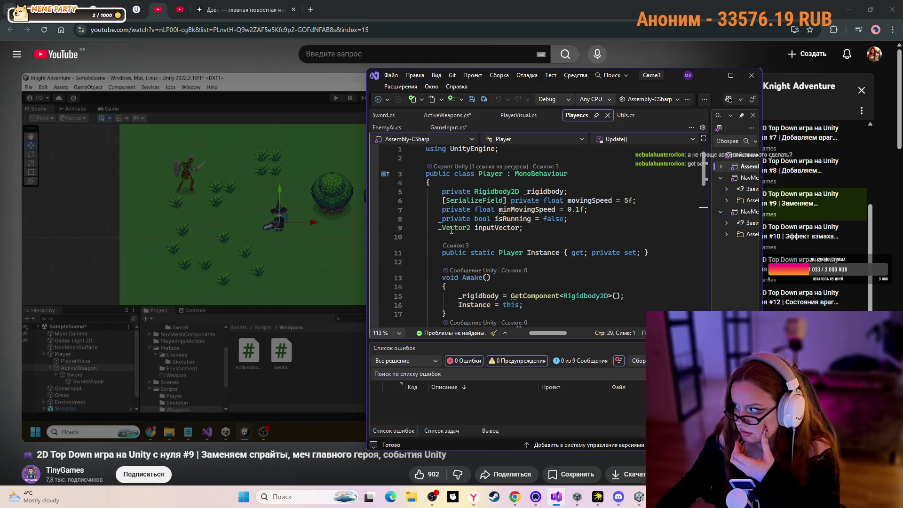
pyautogui.click(446, 115)
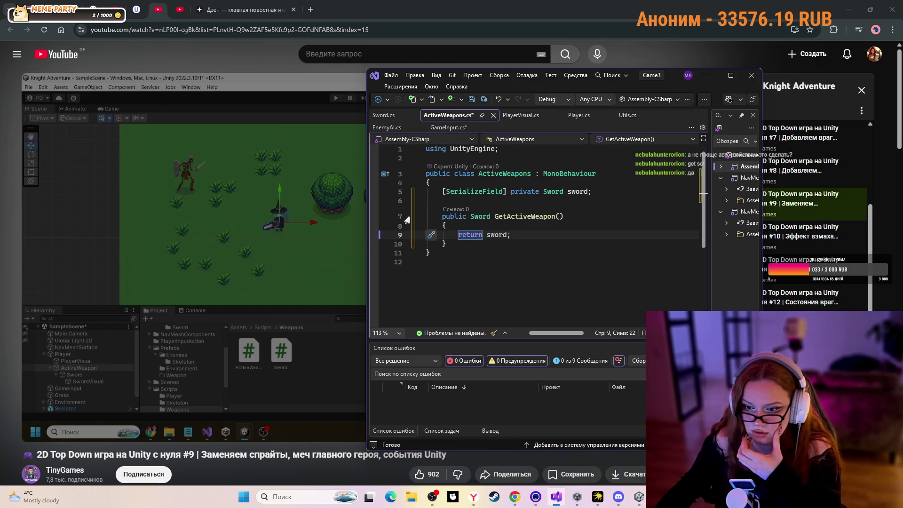
pyautogui.click(109, 244)
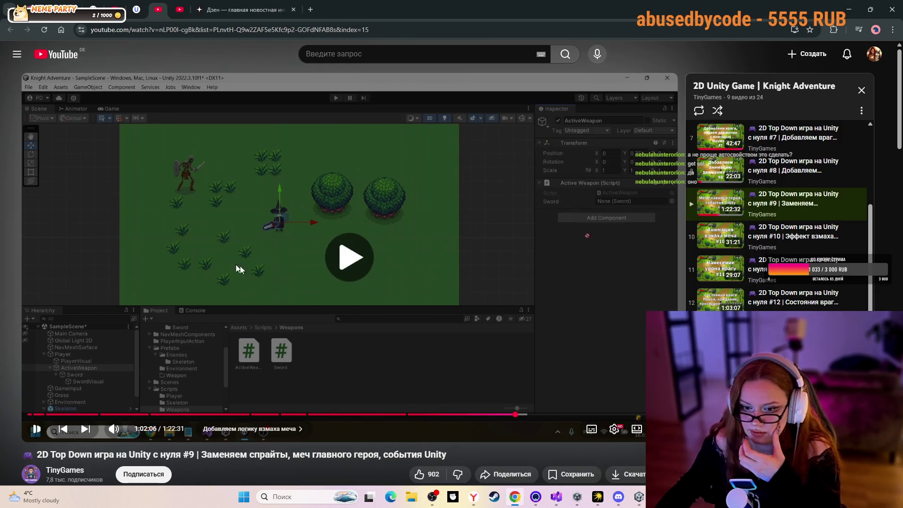
# - Pause the video, switch to Unity, select ActiveWeapon in the Hierarchy, and start Add Component
pyautogui.click(349, 301)
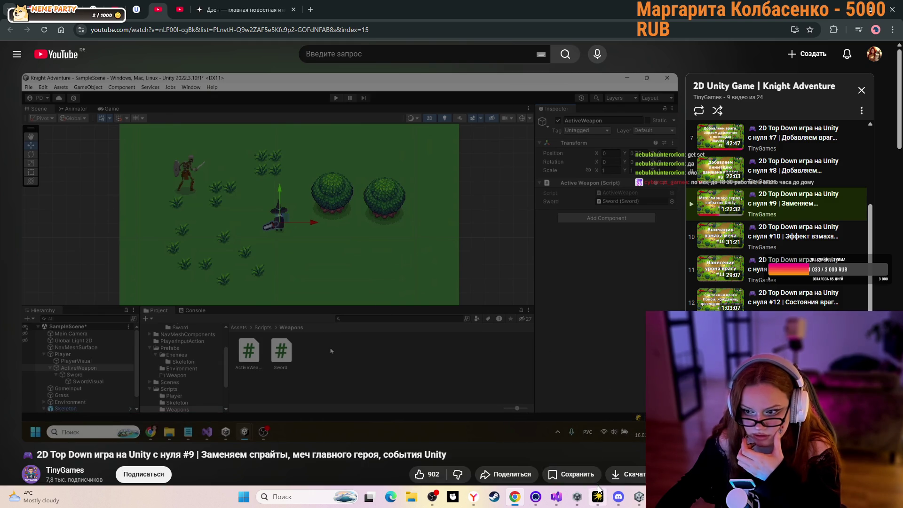
pyautogui.moveTo(599, 488)
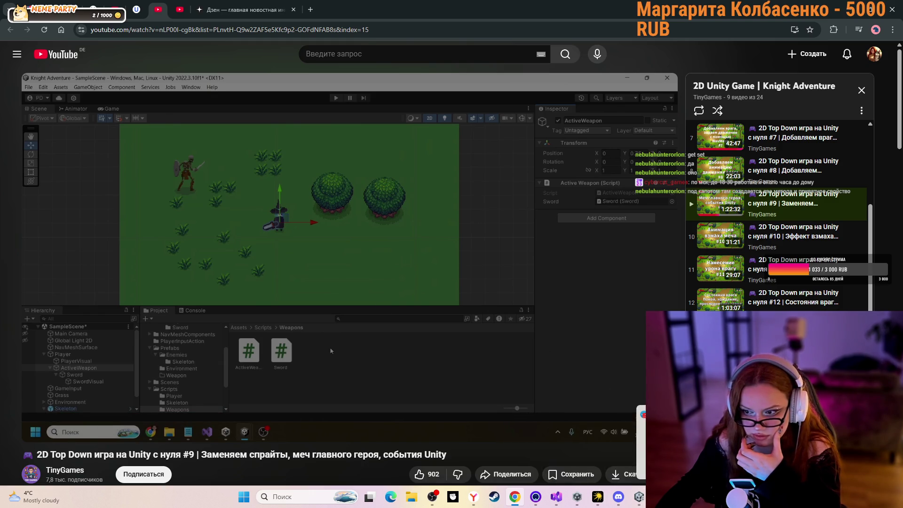
pyautogui.click(638, 496)
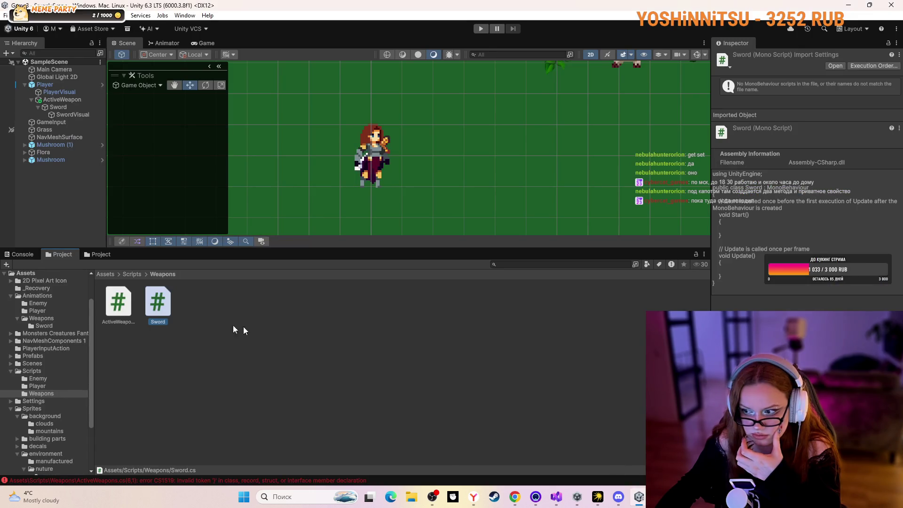
pyautogui.click(62, 99)
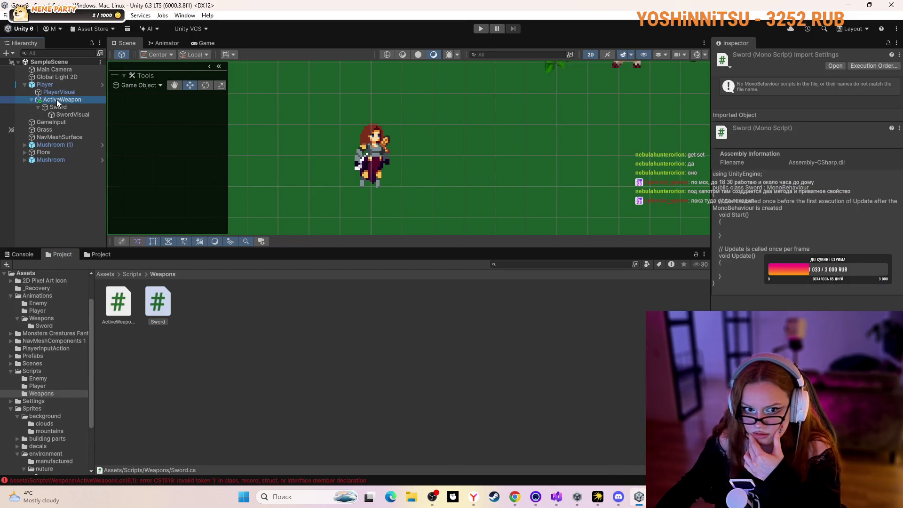
pyautogui.click(829, 135)
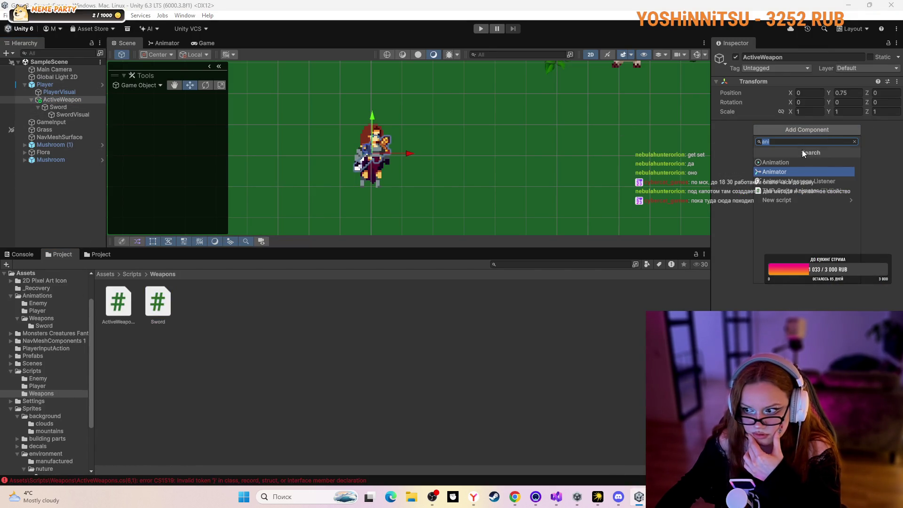
# - Attach the Active Weapons script to ActiveWeapon via an 'act' search, then switch away from Unity
pyautogui.write('ac')
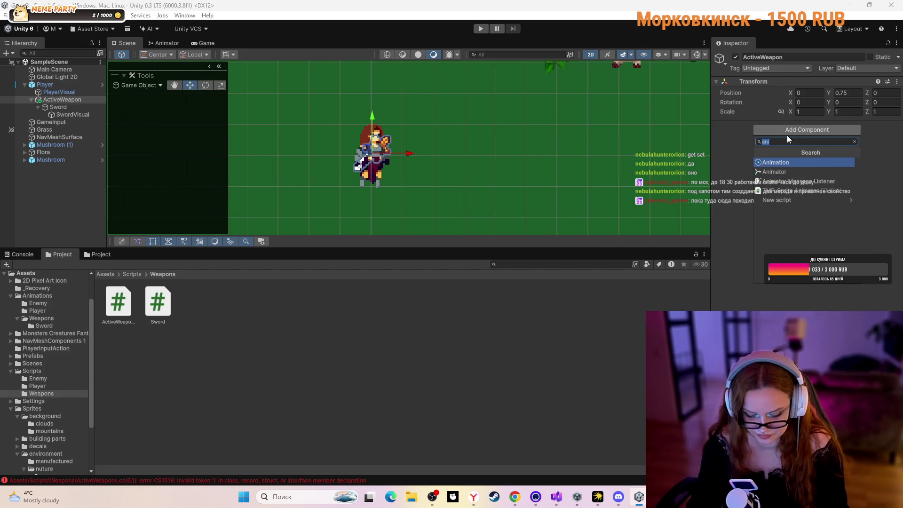
pyautogui.write('t')
pyautogui.click(797, 162)
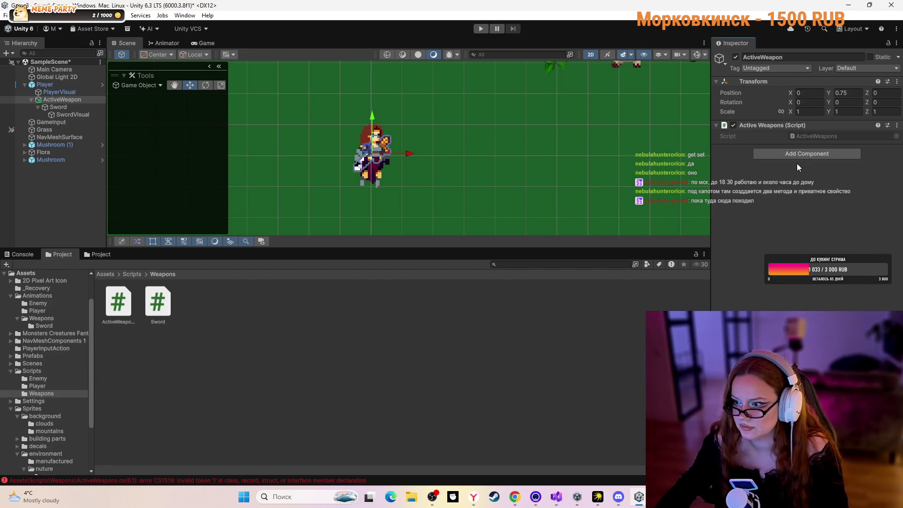
pyautogui.click(805, 136)
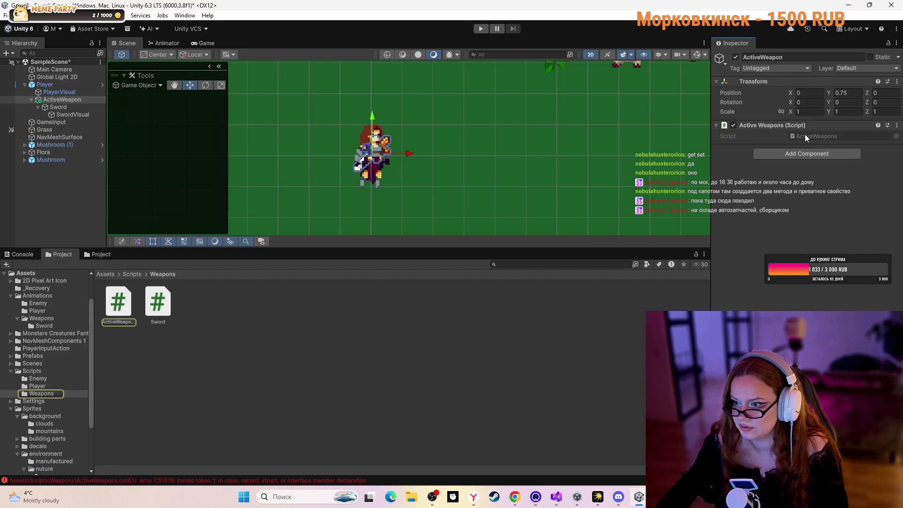
pyautogui.click(715, 123)
pyautogui.click(718, 125)
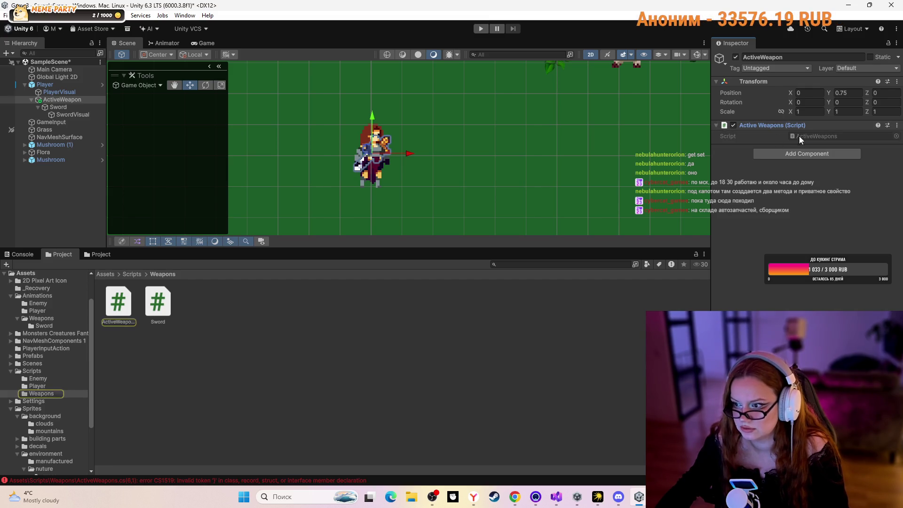
pyautogui.moveTo(810, 137)
pyautogui.mouseDown()
pyautogui.moveTo(858, 114)
pyautogui.moveTo(822, 138)
pyautogui.mouseUp()
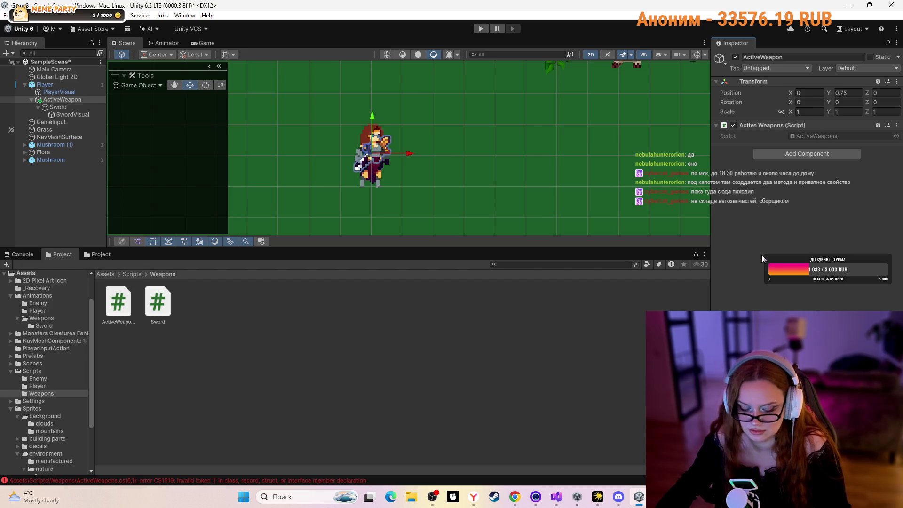
pyautogui.hotkey('alt', 'Tab')
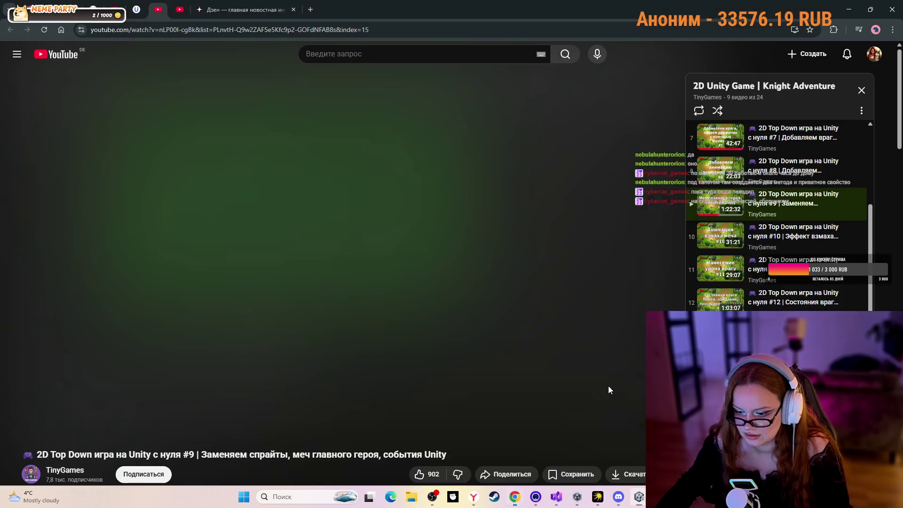
# - Save ActiveWeapons.cs with Ctrl+S, glance at the PlayerVisual and Sword tabs, and return to Unity
pyautogui.click(556, 497)
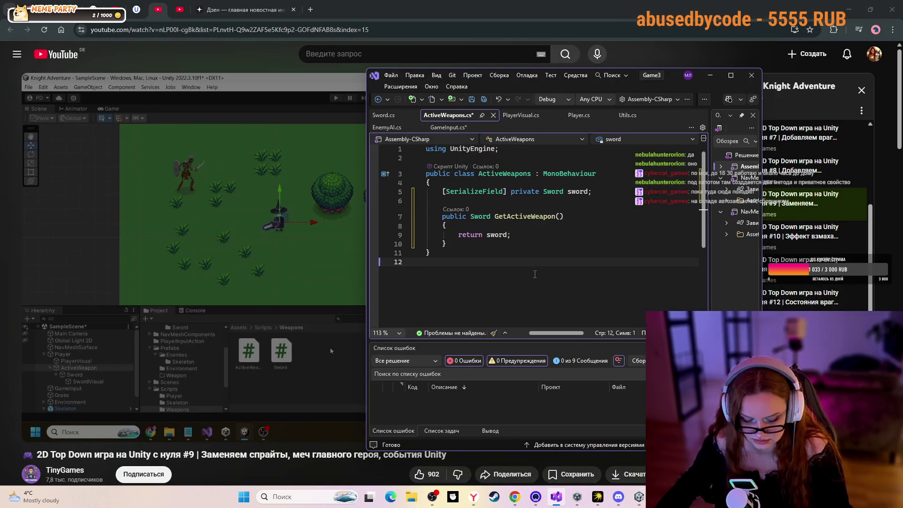
pyautogui.hotkey('ctrl', 's')
pyautogui.click(520, 114)
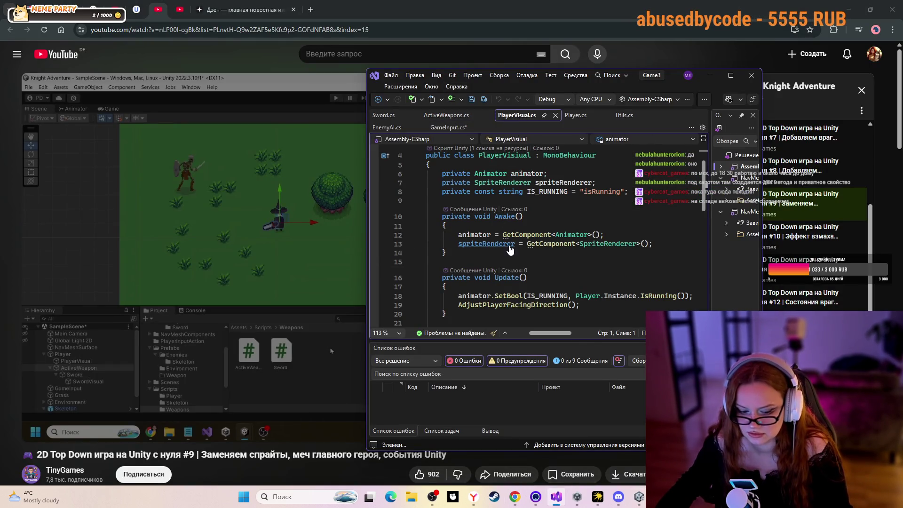
pyautogui.click(383, 115)
pyautogui.click(455, 192)
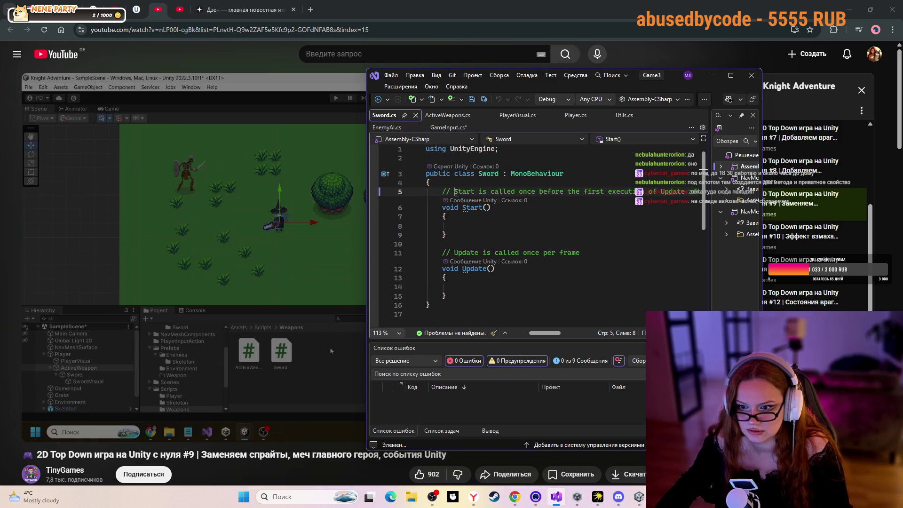
pyautogui.click(447, 115)
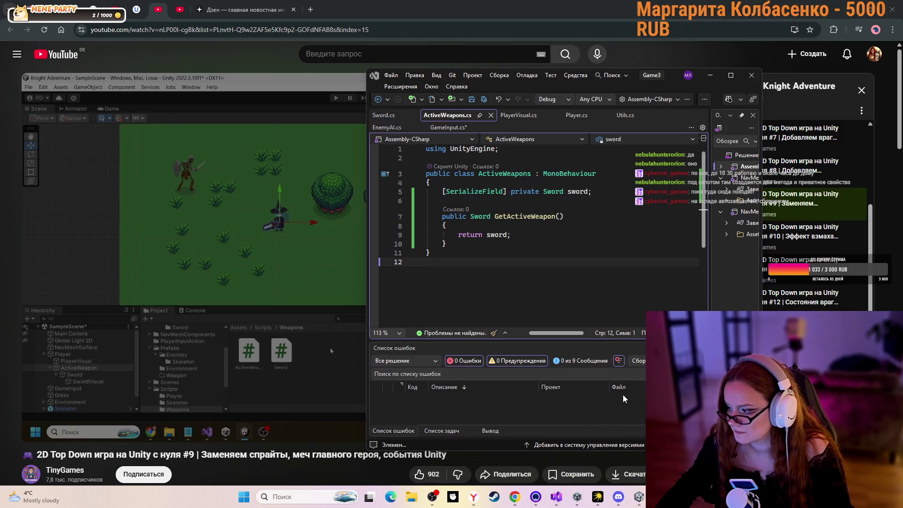
pyautogui.click(638, 496)
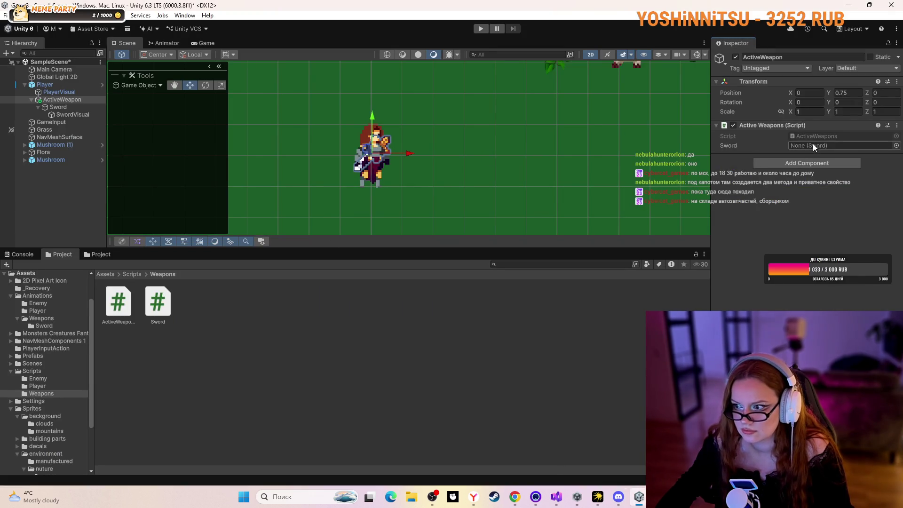
# - Try to fill ActiveWeapon's Sword field by dragging the Sword script and searching 'sw' in the object picker
pyautogui.moveTo(137, 274)
pyautogui.mouseDown()
pyautogui.moveTo(616, 211)
pyautogui.moveTo(802, 146)
pyautogui.mouseUp()
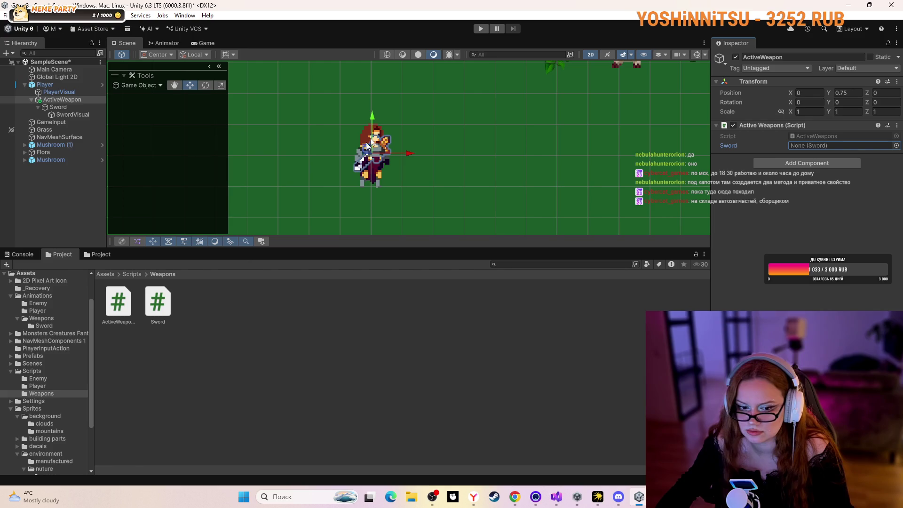
pyautogui.moveTo(852, 140)
pyautogui.mouseDown()
pyautogui.moveTo(789, 146)
pyautogui.moveTo(798, 146)
pyautogui.mouseUp()
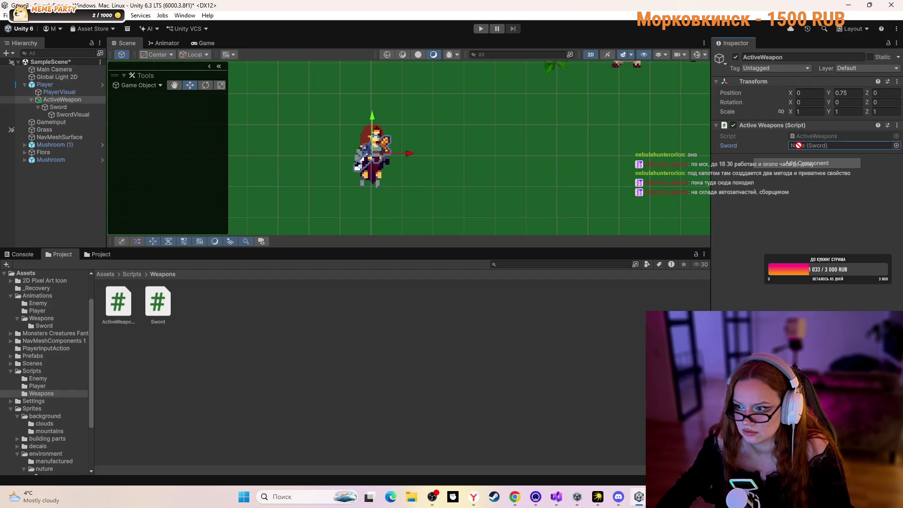
pyautogui.click(896, 146)
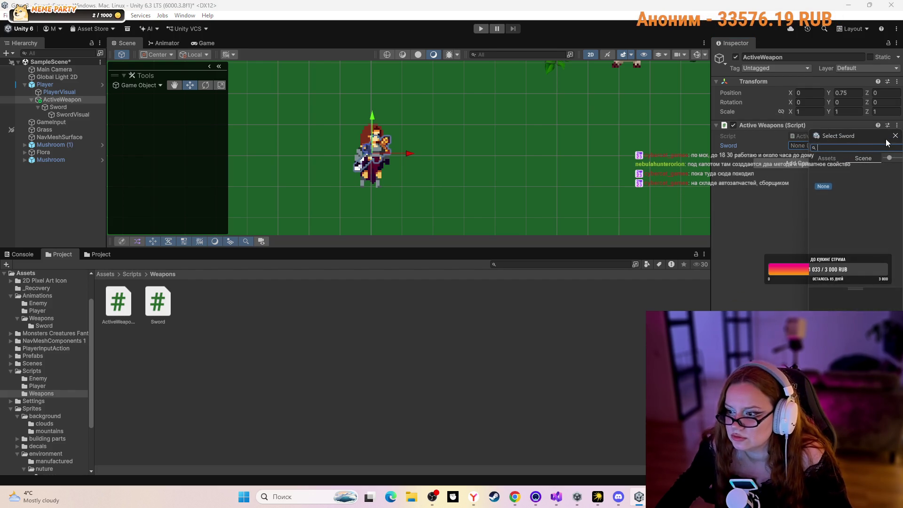
pyautogui.write('sw')
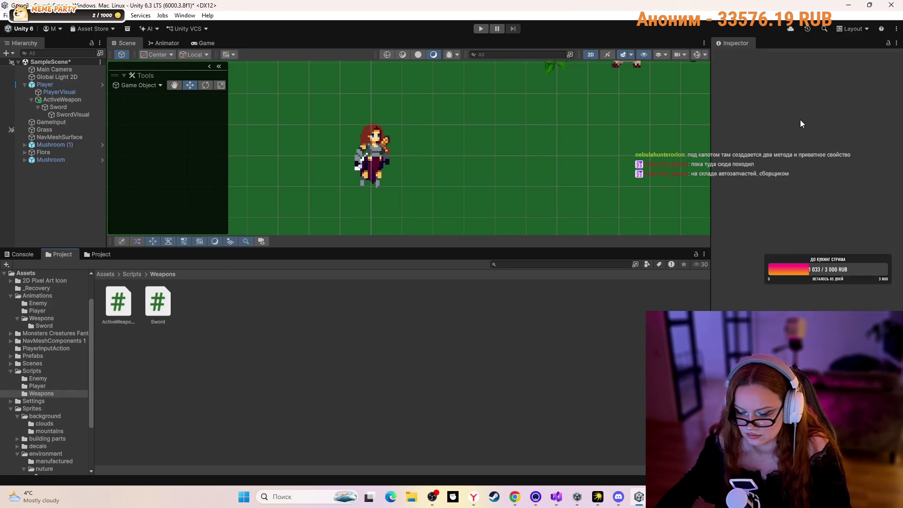
pyautogui.click(56, 94)
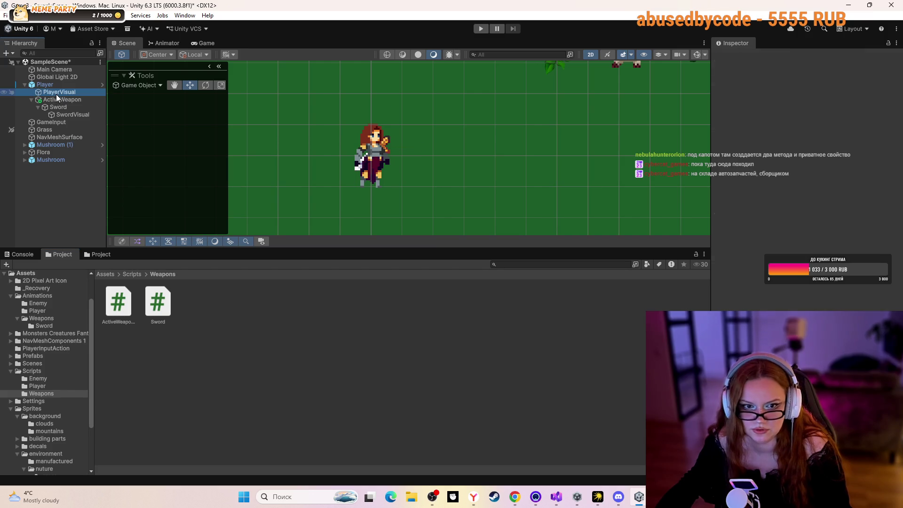
pyautogui.click(58, 100)
pyautogui.click(800, 144)
# - Retry the Sword script drag and the object picker, then select the ActiveWeapons script in the Project window
pyautogui.moveTo(170, 299); pyautogui.dragTo(810, 144)
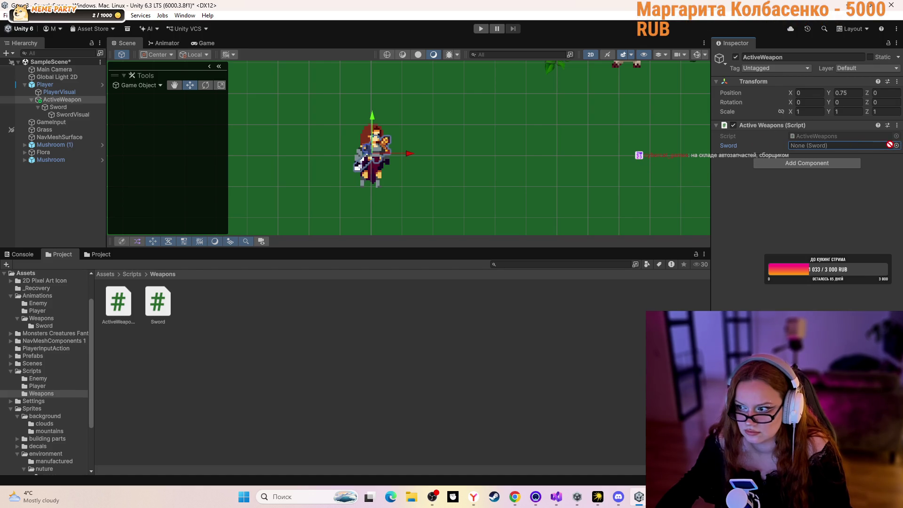
pyautogui.moveTo(890, 144); pyautogui.dragTo(791, 146)
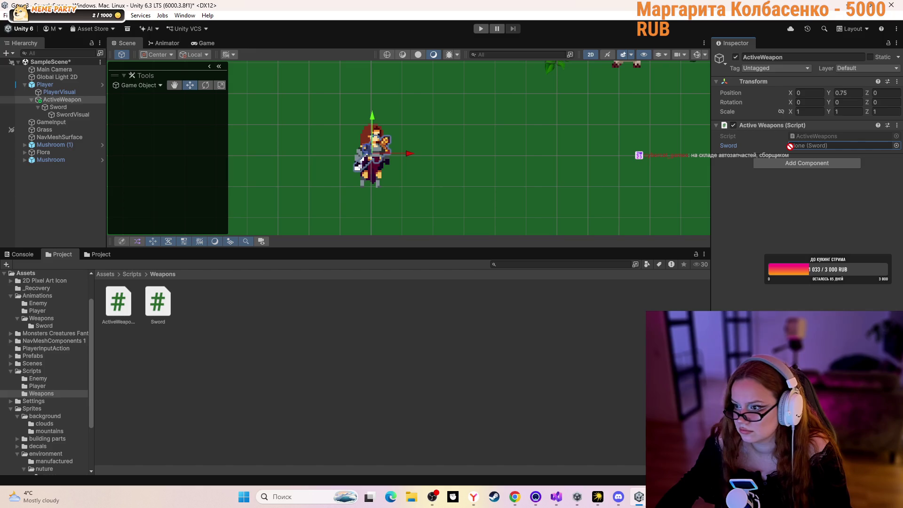
pyautogui.moveTo(791, 145); pyautogui.dragTo(794, 148)
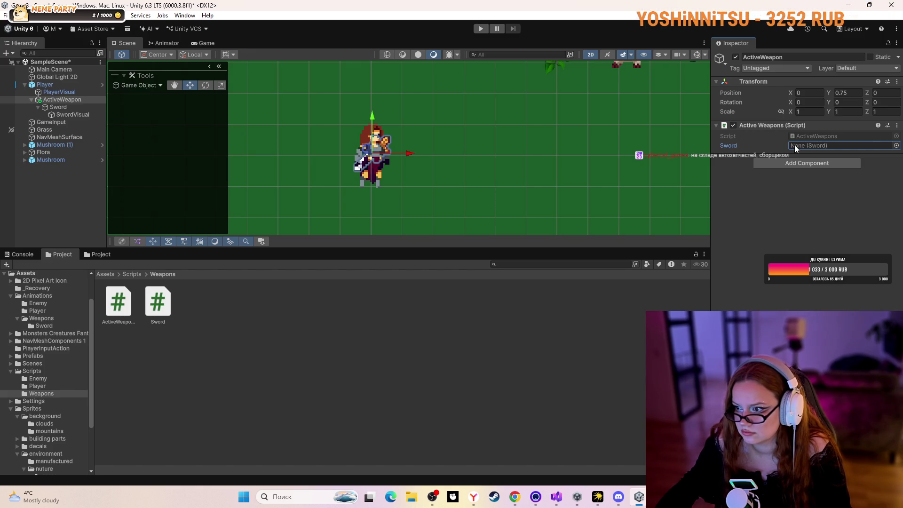
pyautogui.click(896, 145)
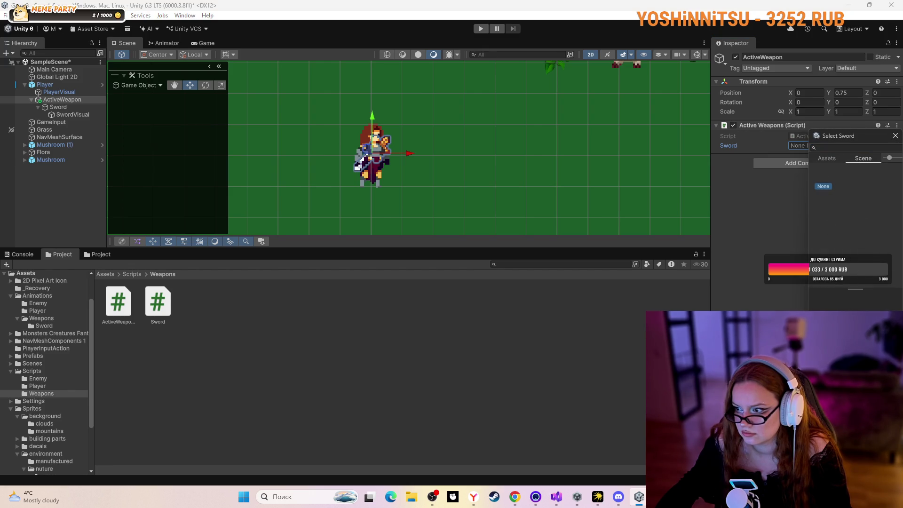
pyautogui.click(850, 148)
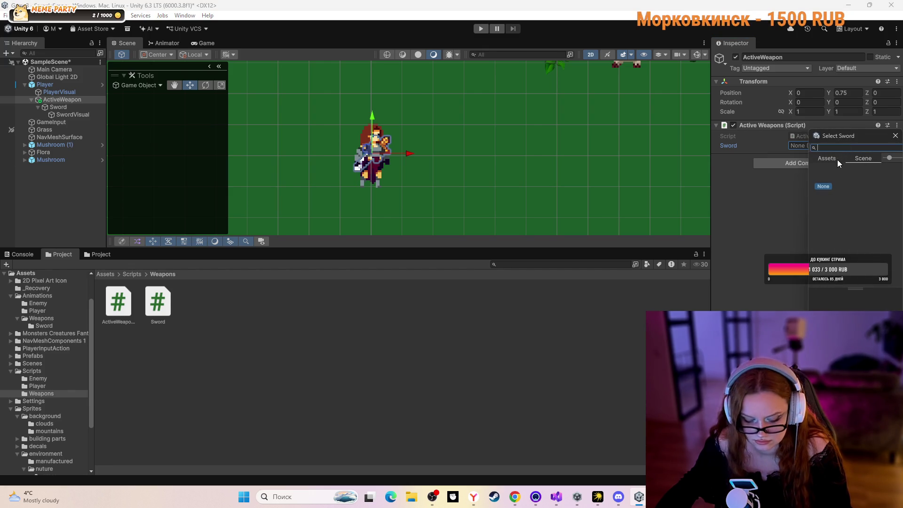
pyautogui.click(895, 135)
pyautogui.click(523, 335)
pyautogui.click(119, 305)
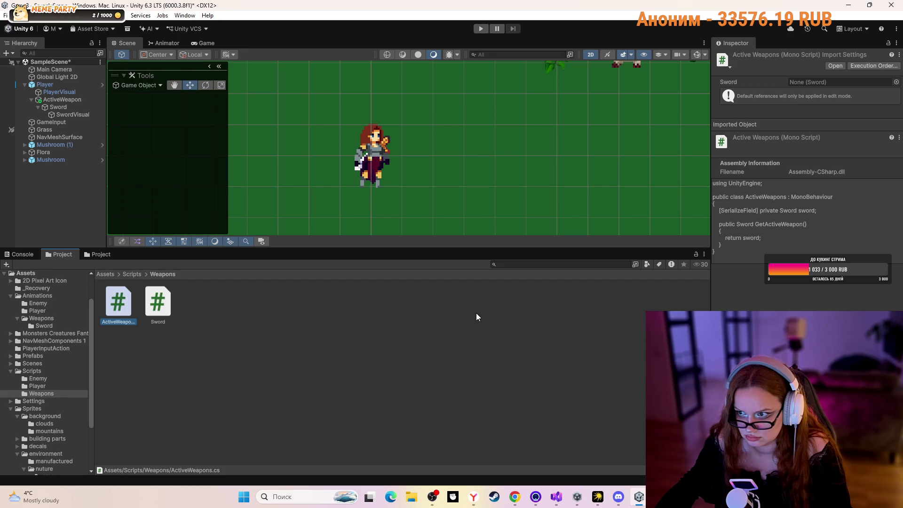
# - Retry dragging the Sword script from the Weapons folder into ActiveWeapon's Sword field, which stays None
pyautogui.moveTo(147, 315)
pyautogui.mouseDown()
pyautogui.moveTo(771, 137)
pyautogui.moveTo(808, 84)
pyautogui.mouseUp()
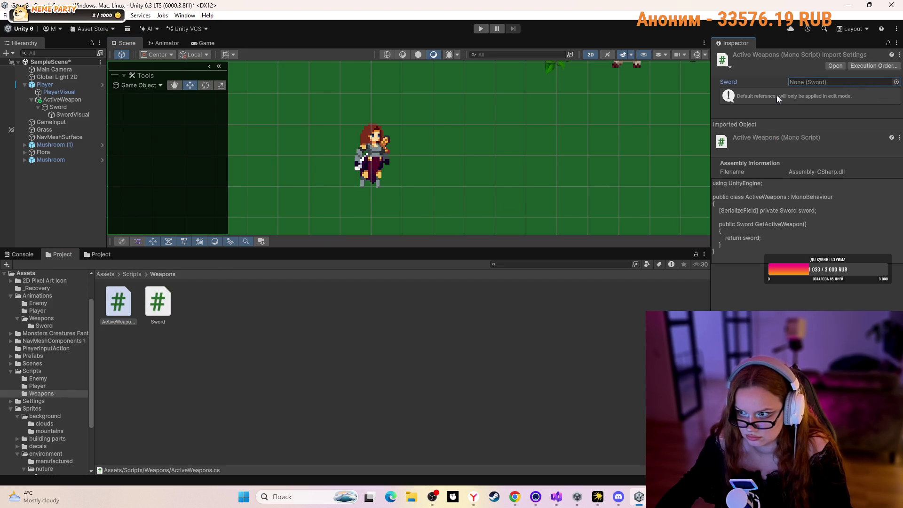
pyautogui.click(132, 274)
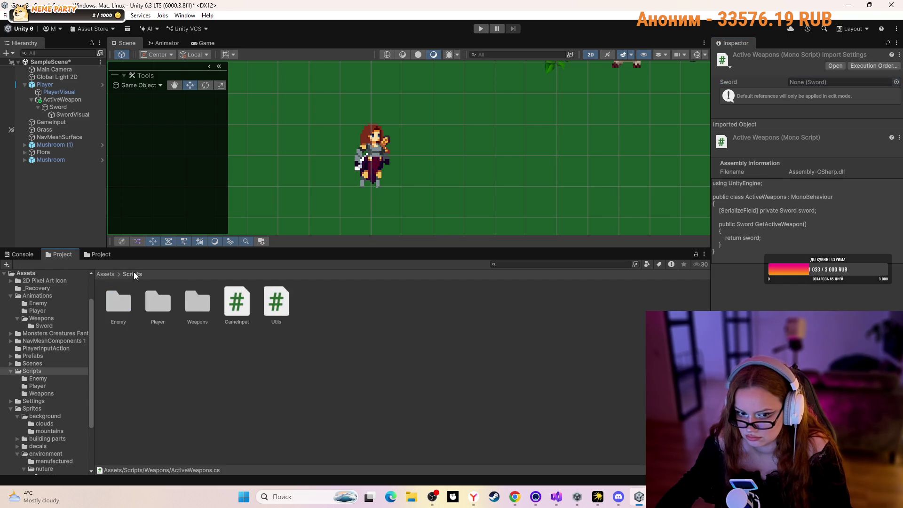
pyautogui.doubleClick(201, 306)
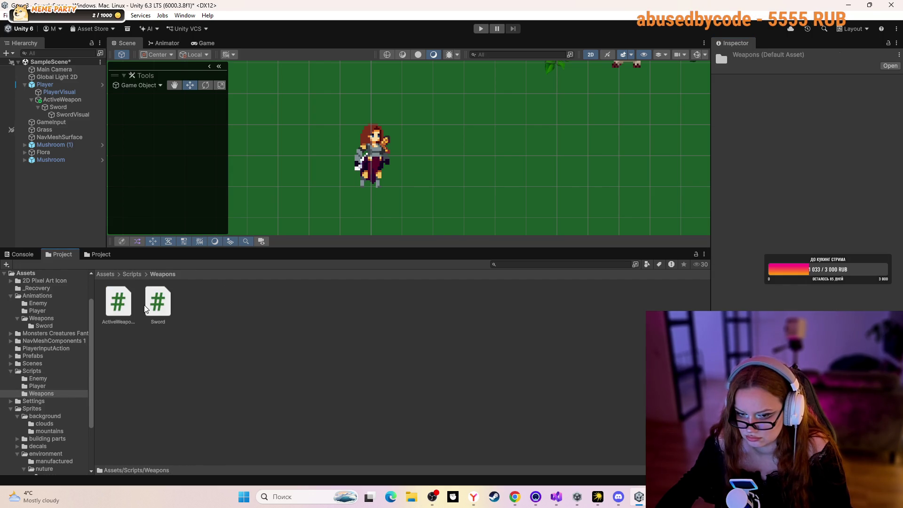
pyautogui.click(61, 108)
pyautogui.click(63, 100)
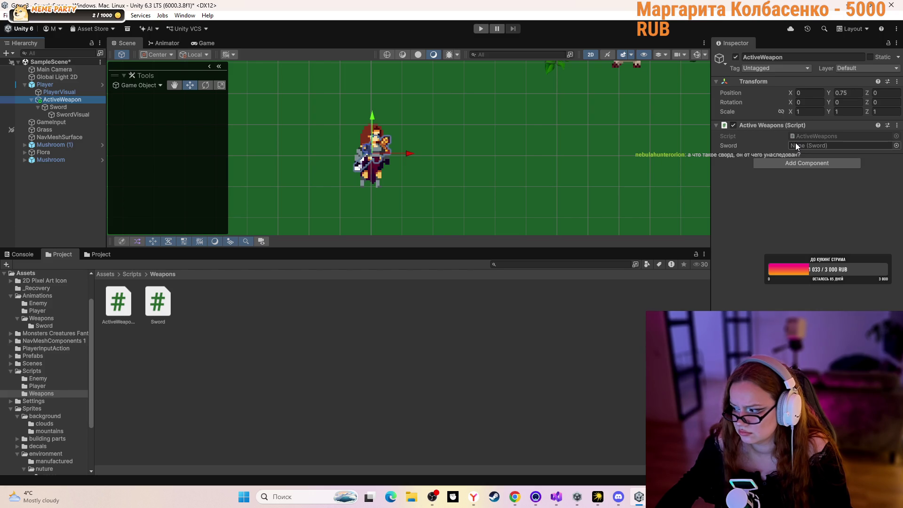
pyautogui.moveTo(158, 303); pyautogui.dragTo(801, 150)
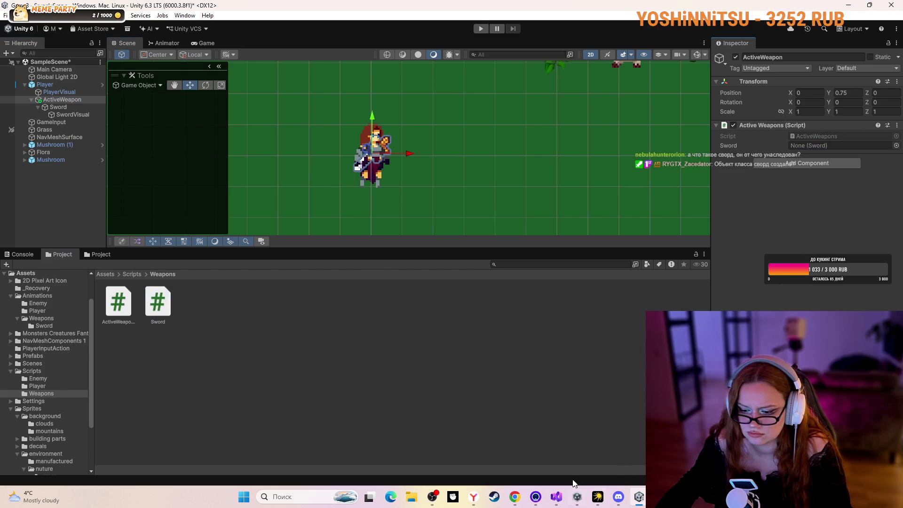
pyautogui.click(515, 497)
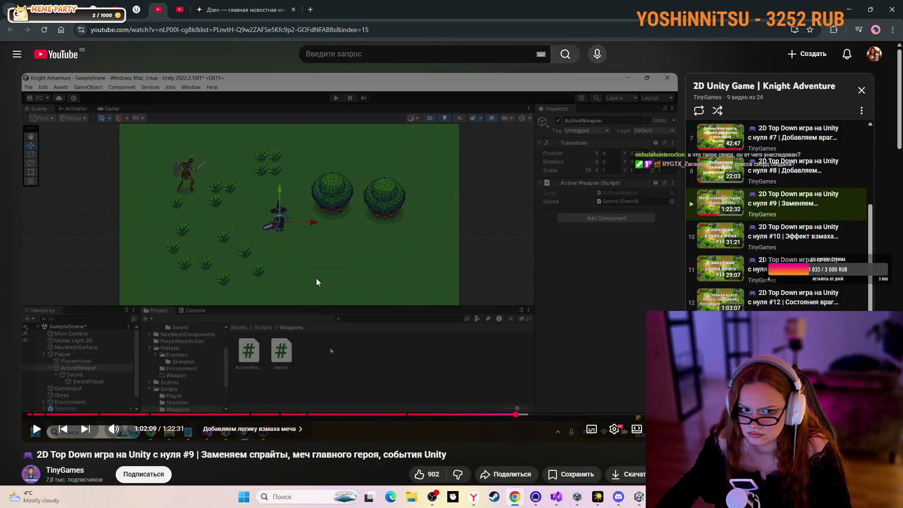
# - Rewind the tutorial with the Left arrow and pause it at 1:01:07 on the Sword setup
pyautogui.click(515, 498)
pyautogui.click(515, 499)
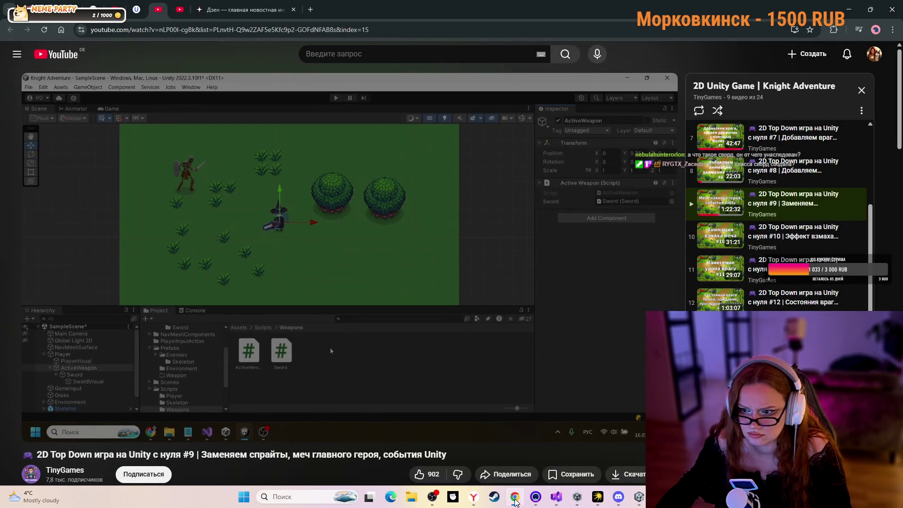
pyautogui.click(516, 499)
pyautogui.click(515, 499)
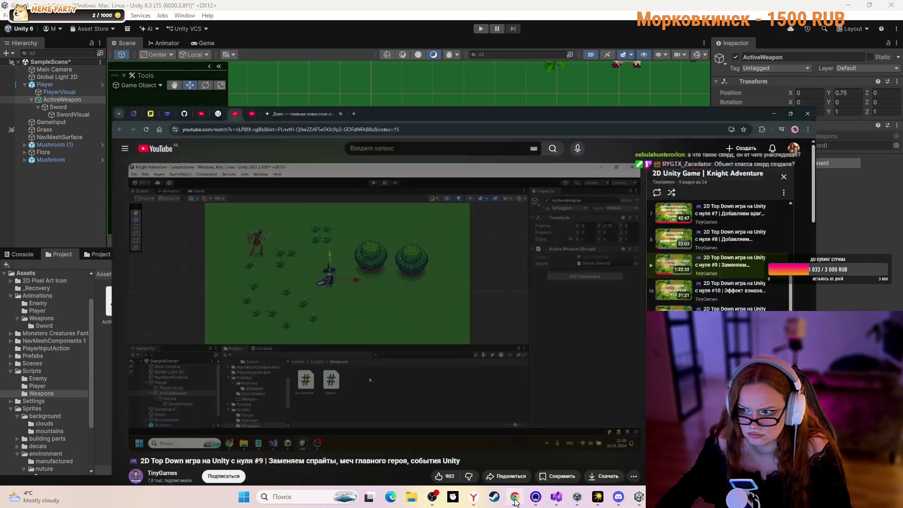
pyautogui.click(480, 319)
pyautogui.press('Left')
pyautogui.press('Left')
pyautogui.press('Left')
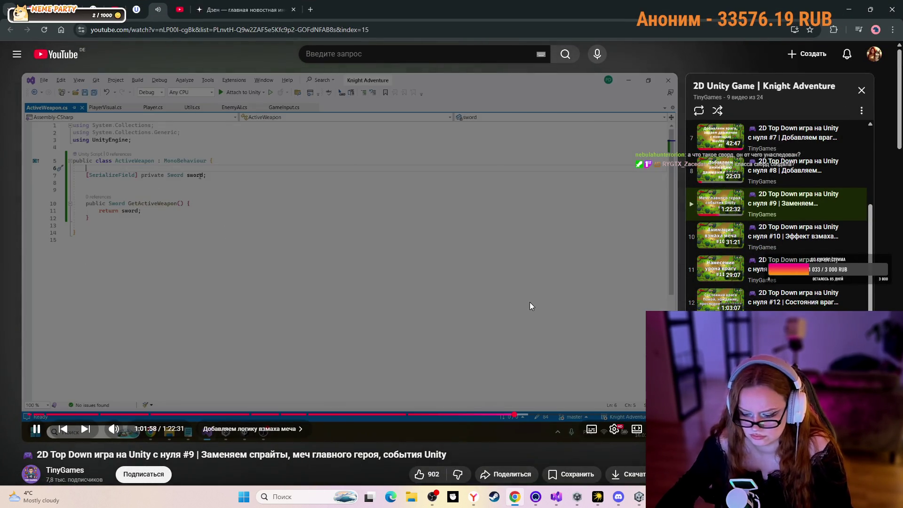
pyautogui.press('Left')
pyautogui.press('Left')
pyautogui.press('Left')
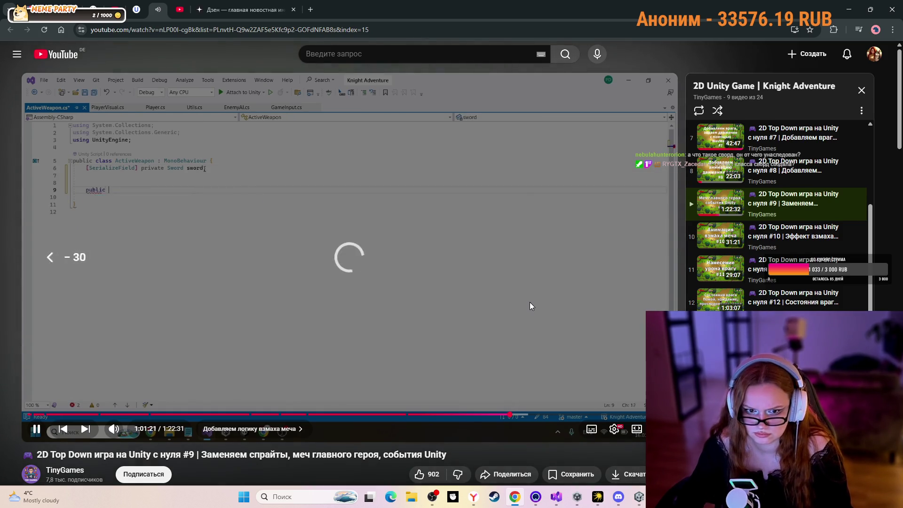
pyautogui.press('Left')
pyautogui.press('Left')
pyautogui.press('Left')
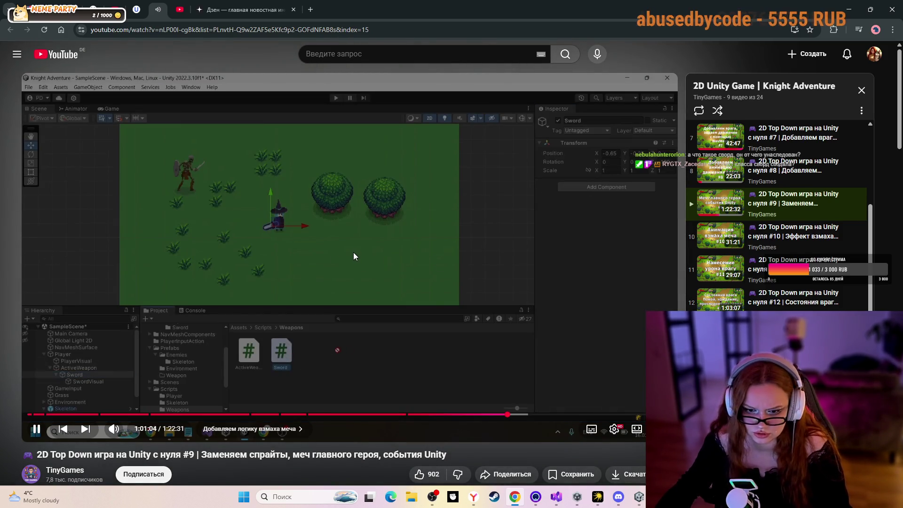
pyautogui.click(353, 256)
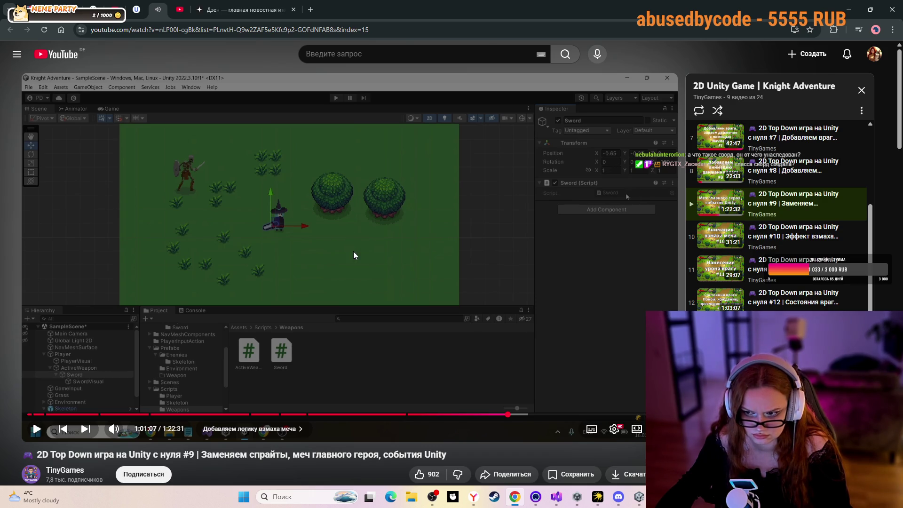
# - Return to Unity and select the Sword object and its SwordVisual child in the Hierarchy
pyautogui.click(577, 496)
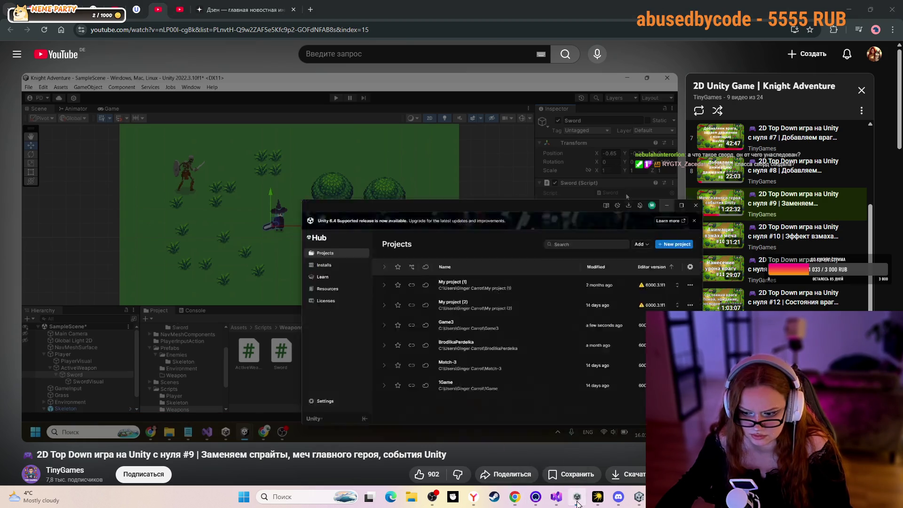
pyautogui.click(576, 496)
pyautogui.click(639, 496)
pyautogui.click(59, 108)
pyautogui.click(64, 117)
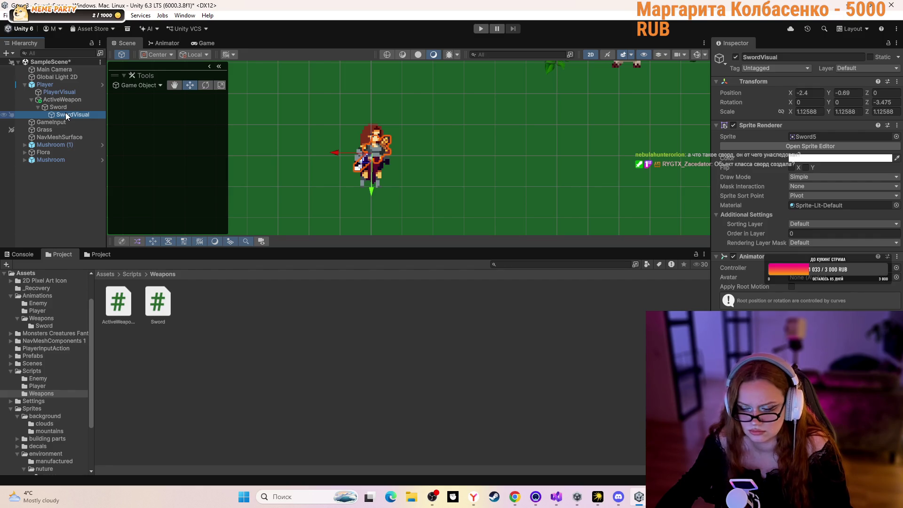
# - Add the Sword script component to the Sword object via 'sw' search and save the scene
pyautogui.click(64, 107)
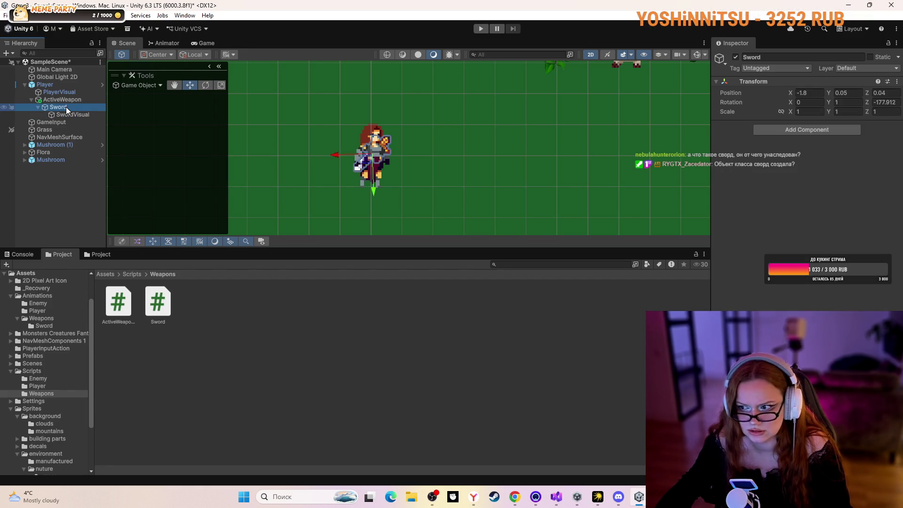
pyautogui.click(817, 130)
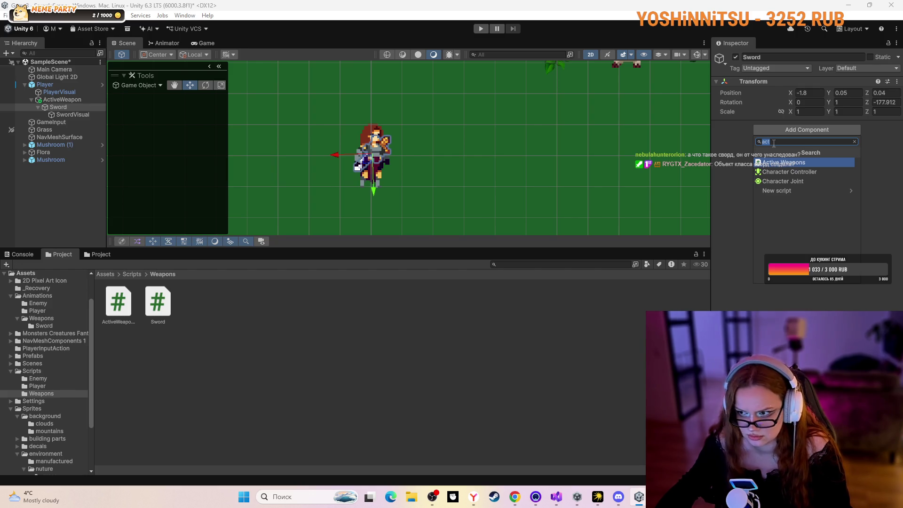
pyautogui.write('sw')
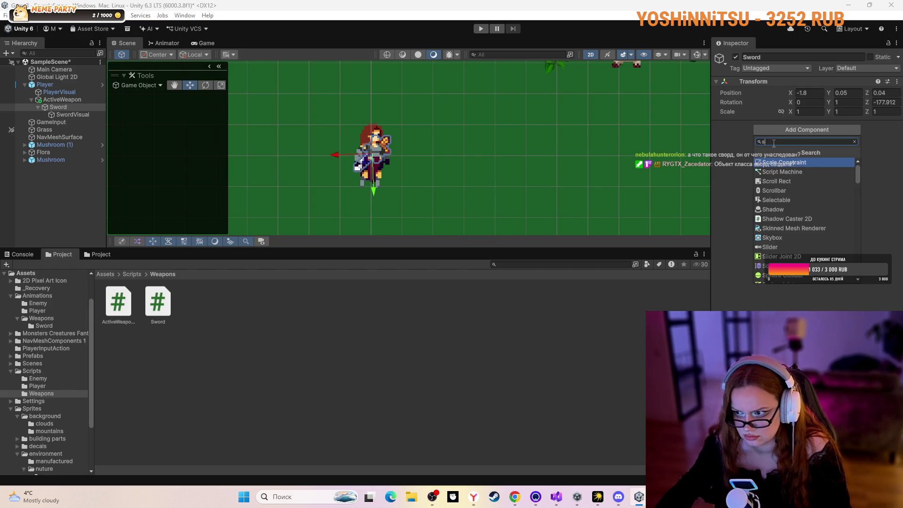
pyautogui.click(783, 164)
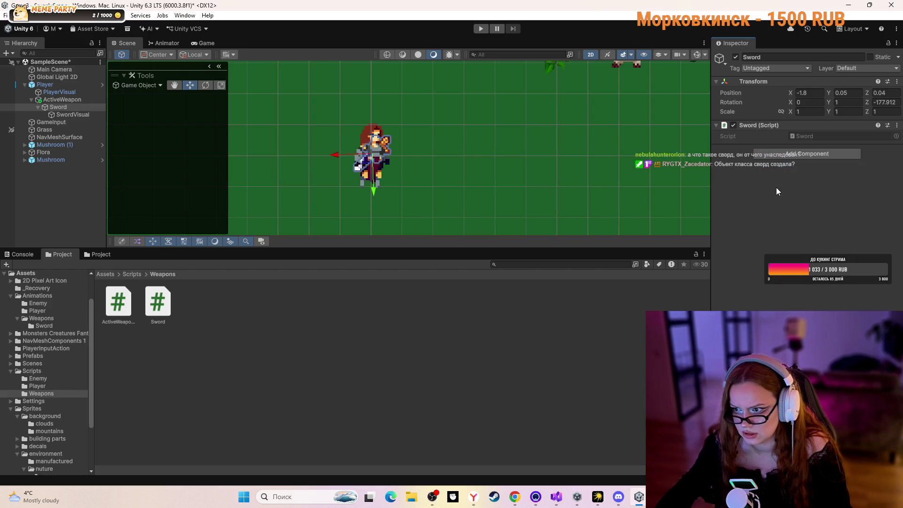
pyautogui.hotkey('ctrl', 's')
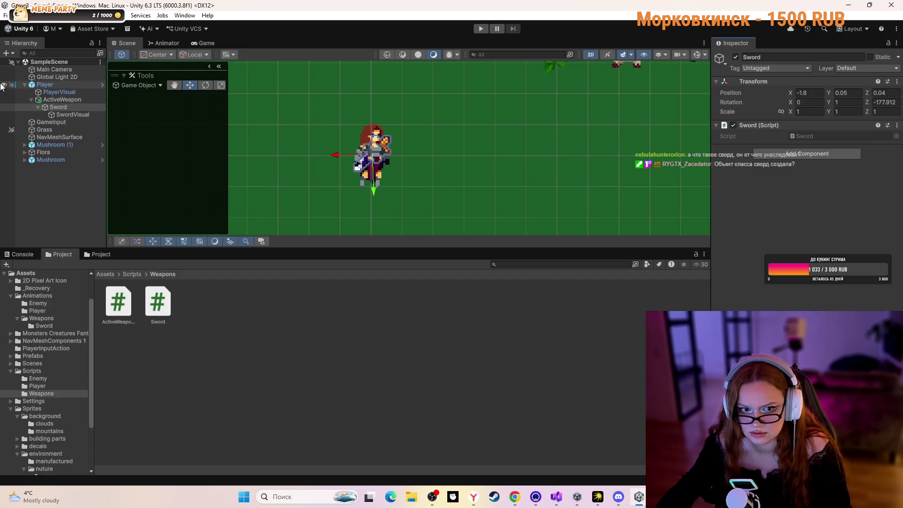
# - Check ActiveWeapon, Sword and the Sword script's code, then resume the tutorial video
pyautogui.click(62, 99)
pyautogui.click(814, 145)
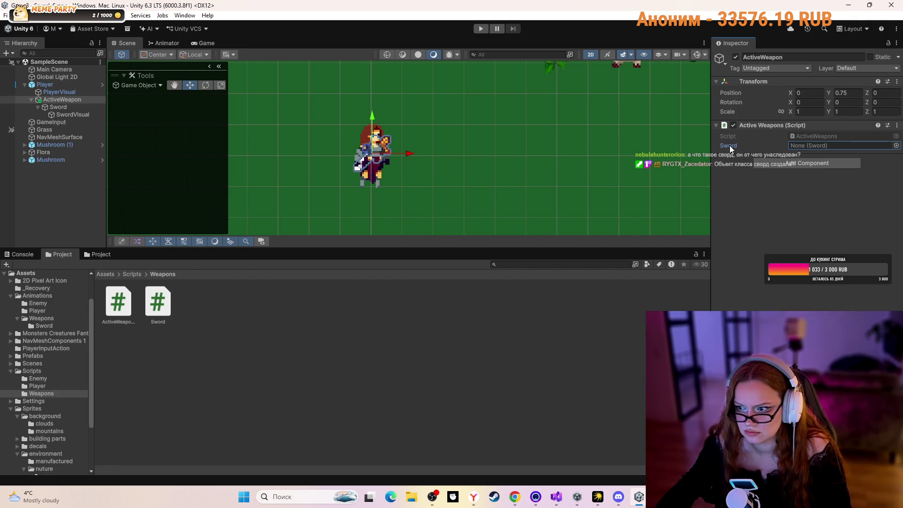
pyautogui.click(58, 107)
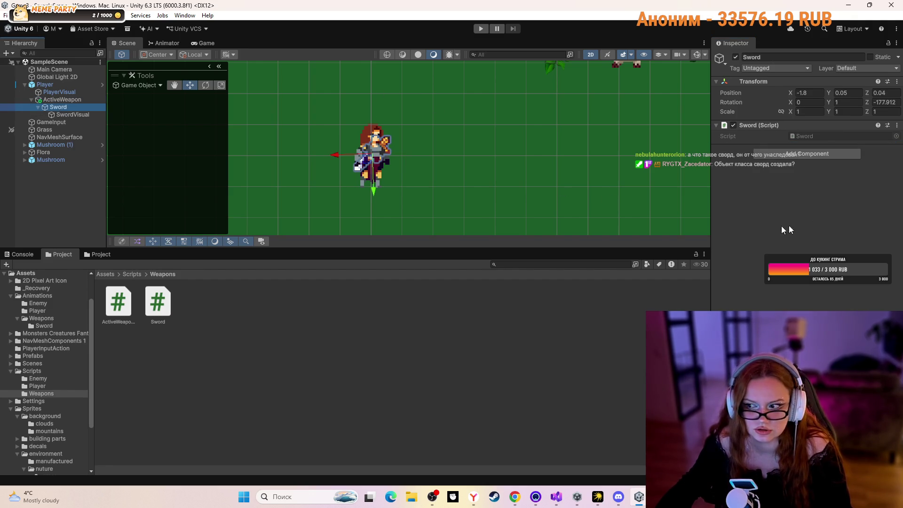
pyautogui.click(822, 135)
pyautogui.click(157, 302)
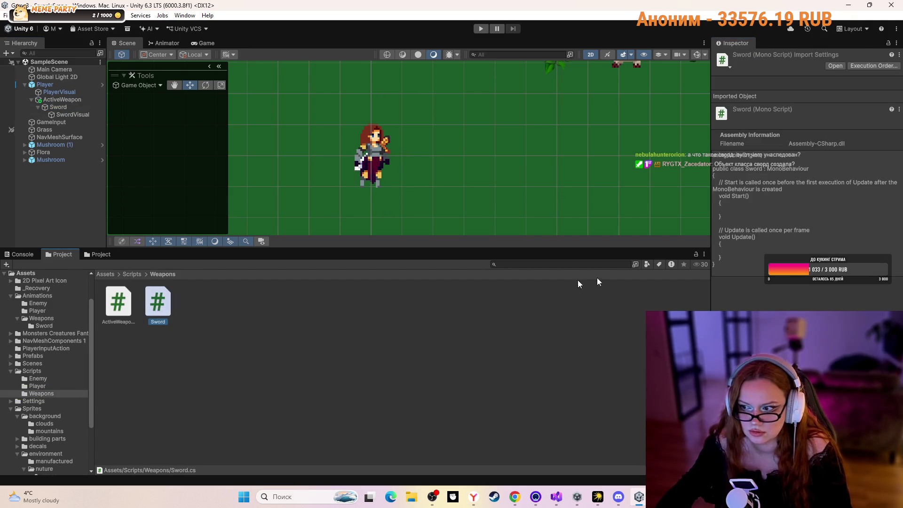
pyautogui.click(66, 100)
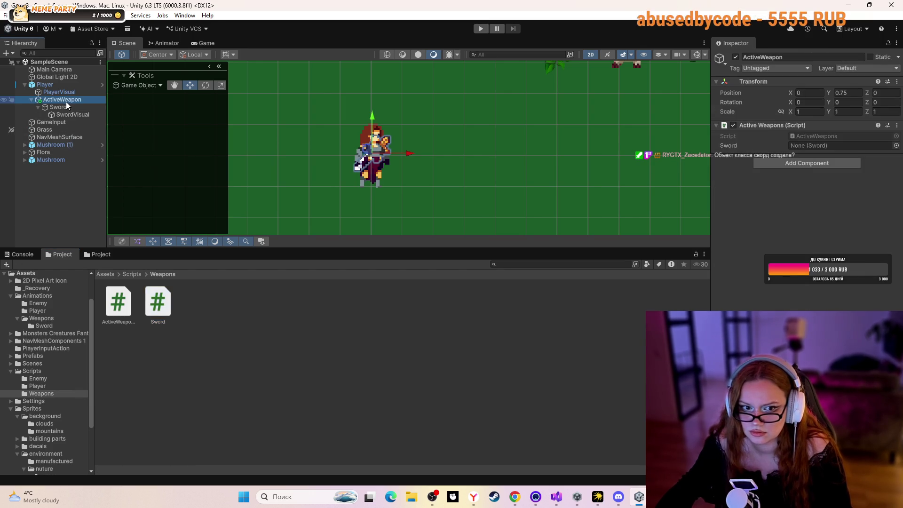
pyautogui.click(512, 494)
pyautogui.click(611, 211)
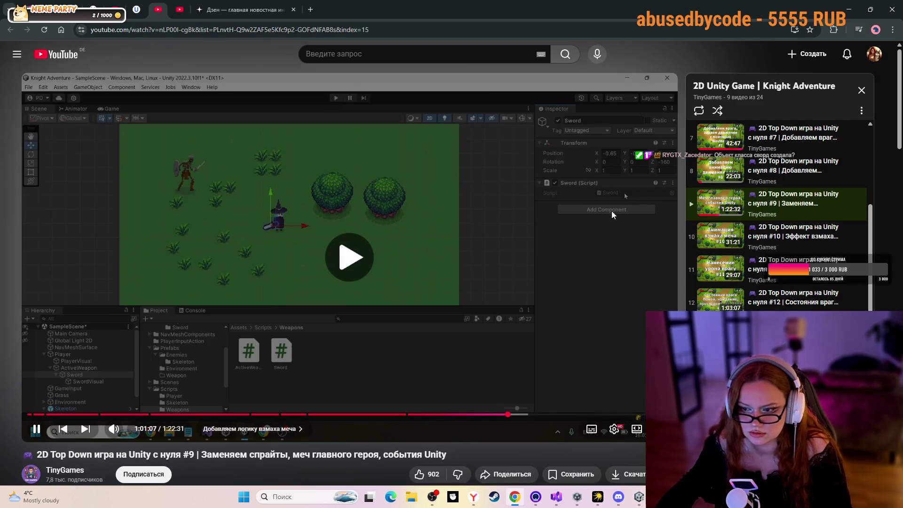
# - Scrub the tutorial back and forward with the arrow keys to find the Sword field assignment
pyautogui.press('Left')
pyautogui.press('Left')
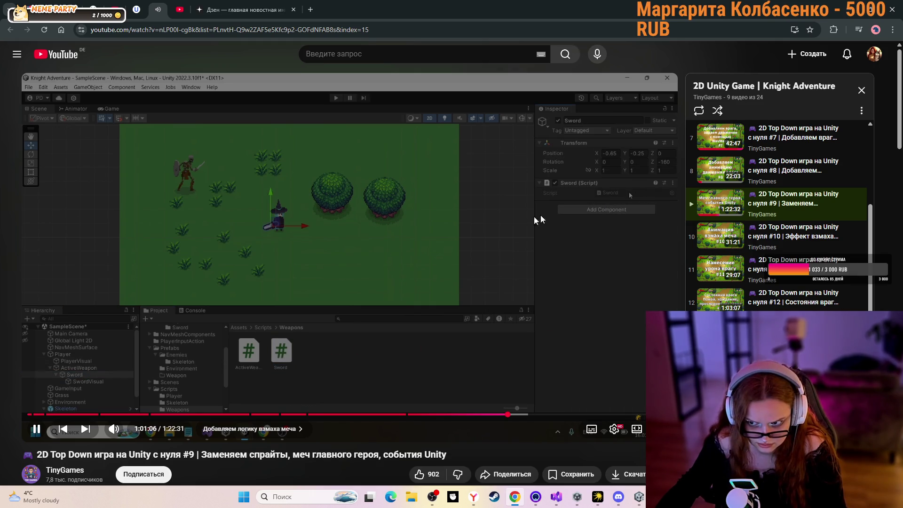
pyautogui.click(395, 228)
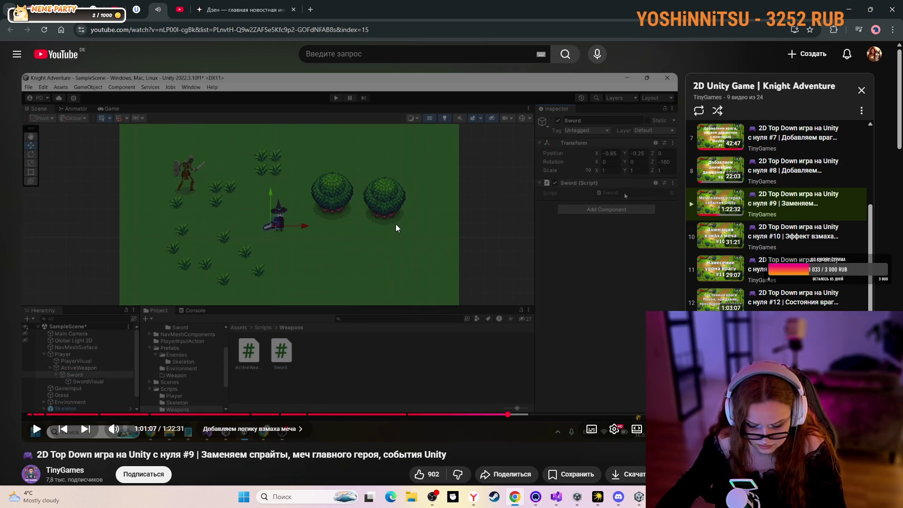
pyautogui.click(396, 228)
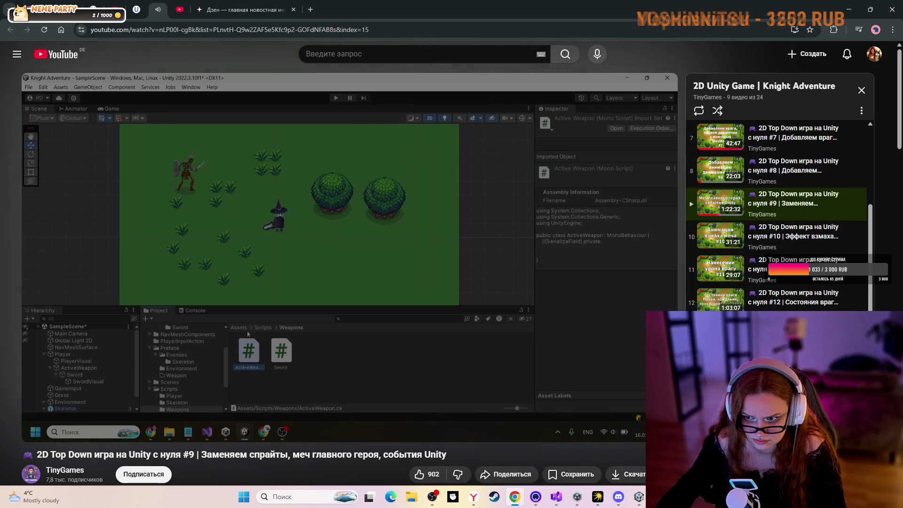
pyautogui.press('space')
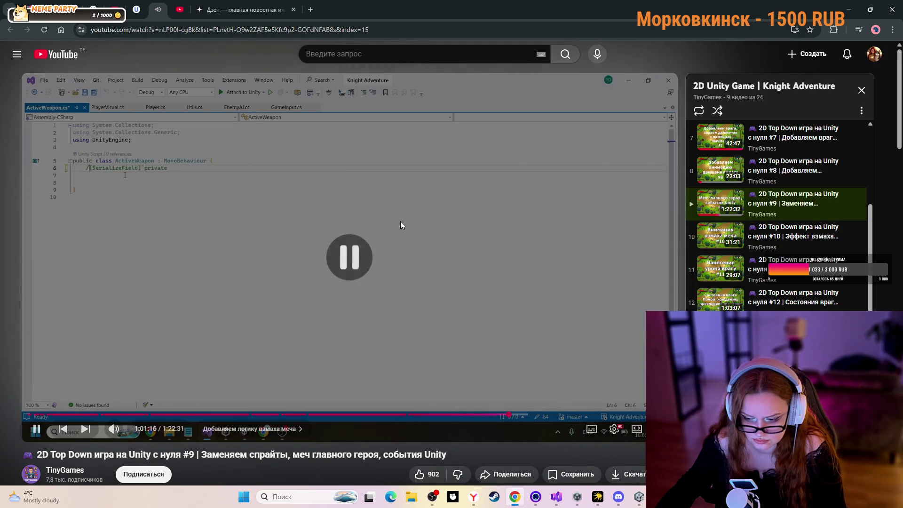
pyautogui.press('space')
pyautogui.press('Right')
pyautogui.press('Right')
pyautogui.press('Right')
pyautogui.press('Right')
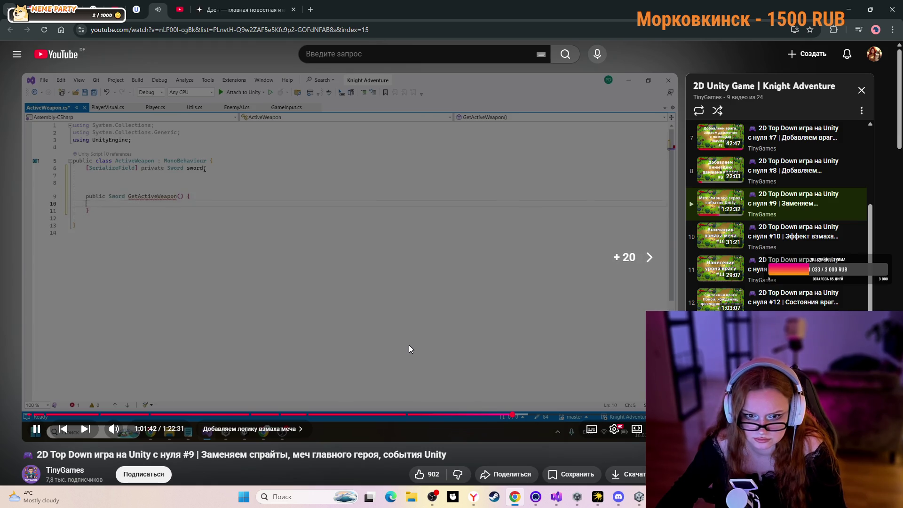
pyautogui.press('Right')
pyautogui.press('Right')
pyautogui.press('Right')
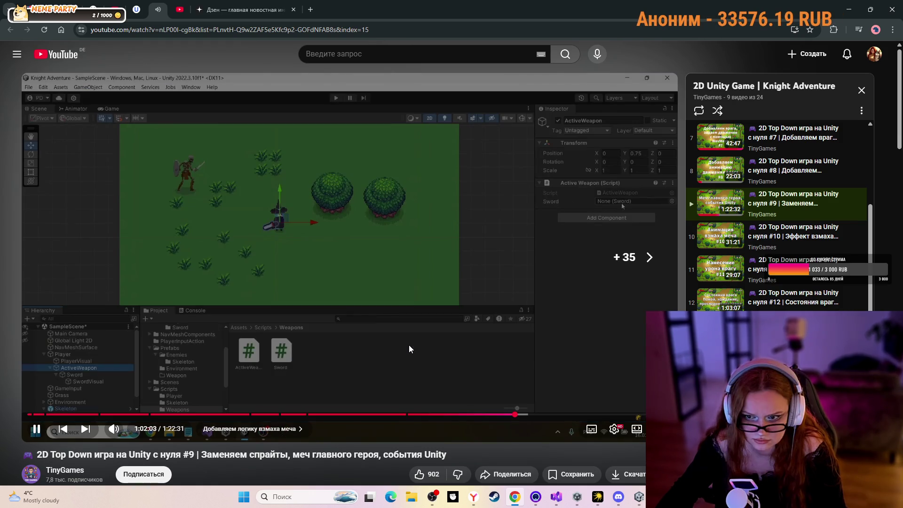
# - Replay the last few seconds, pause where the Sword field gets filled, and return to Unity
pyautogui.click(338, 259)
pyautogui.click(320, 216)
pyautogui.click(319, 214)
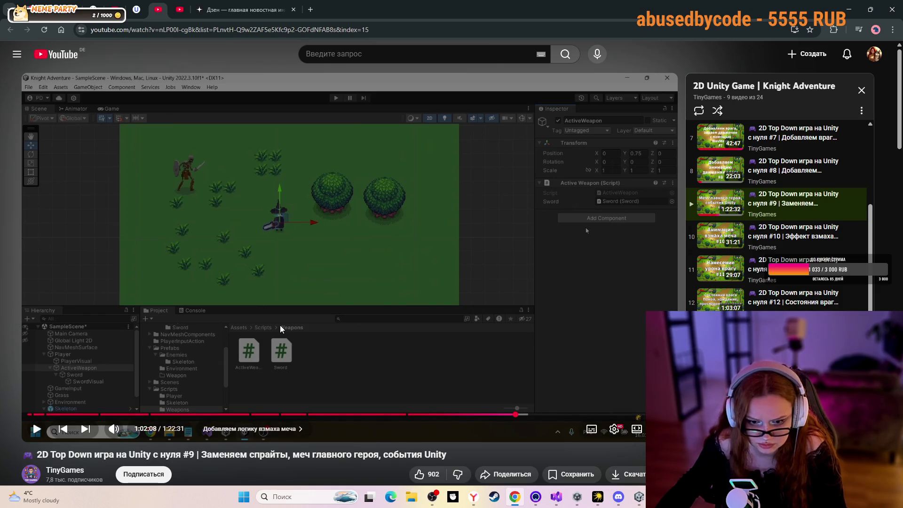
pyautogui.press('Left')
pyautogui.press('Left')
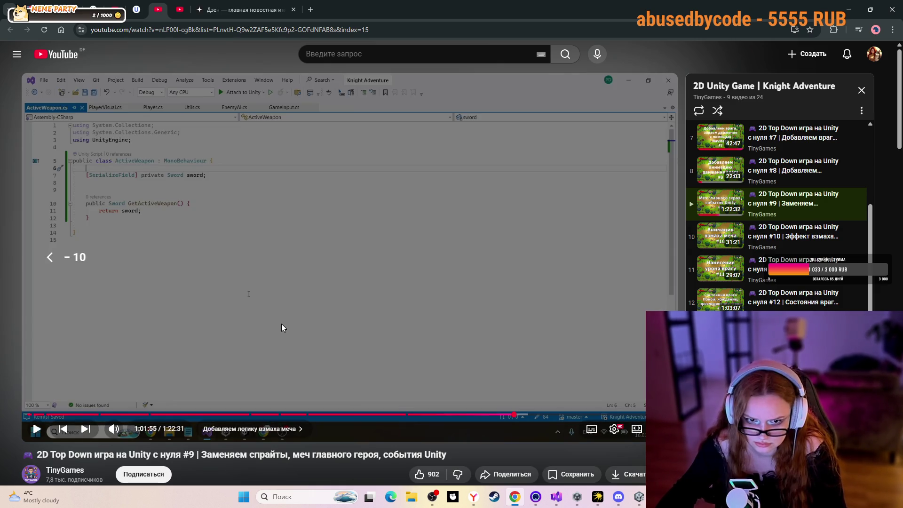
pyautogui.press('space')
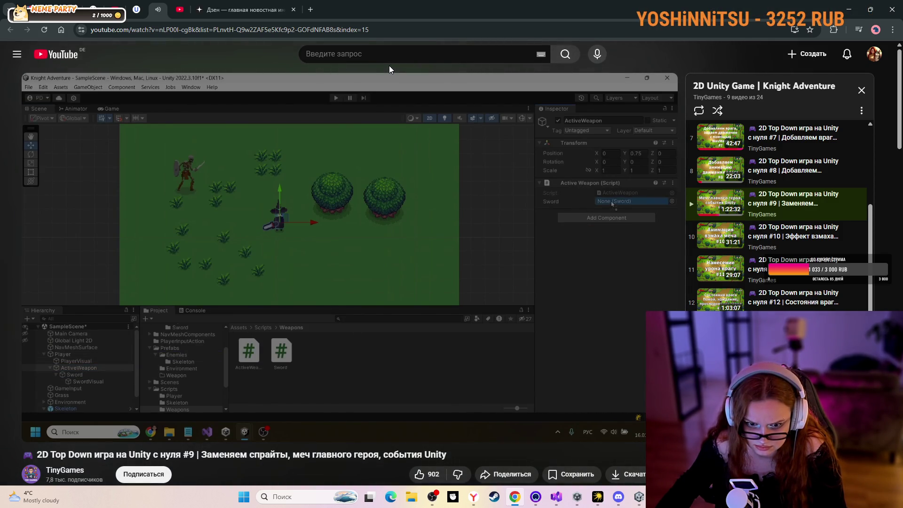
pyautogui.click(27, 136)
pyautogui.hotkey('alt', 'Tab')
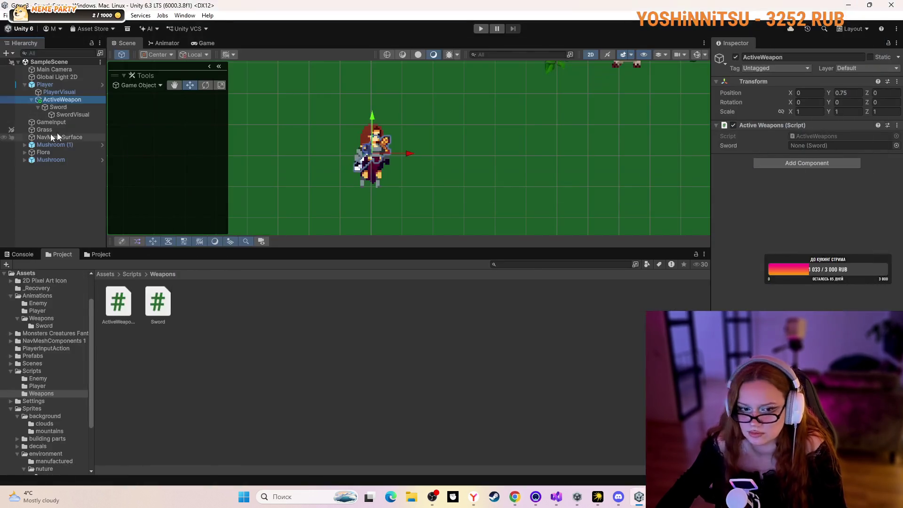
# - Drag the Sword object from the Hierarchy into ActiveWeapon's Sword field and save the scene
pyautogui.moveTo(79, 107)
pyautogui.mouseDown()
pyautogui.moveTo(202, 107)
pyautogui.moveTo(48, 100)
pyautogui.moveTo(423, 132)
pyautogui.moveTo(805, 146)
pyautogui.mouseUp()
pyautogui.click(55, 92)
pyautogui.click(56, 100)
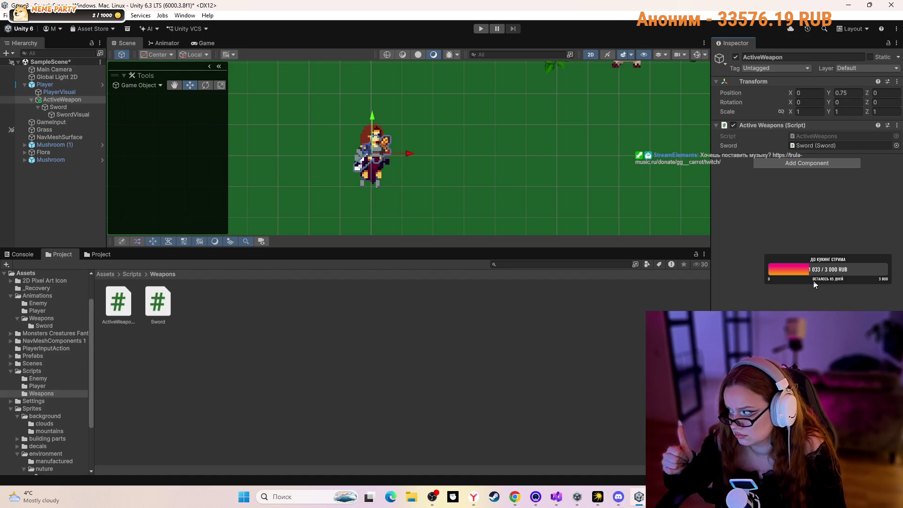
pyautogui.click(567, 350)
pyautogui.hotkey('ctrl', 's')
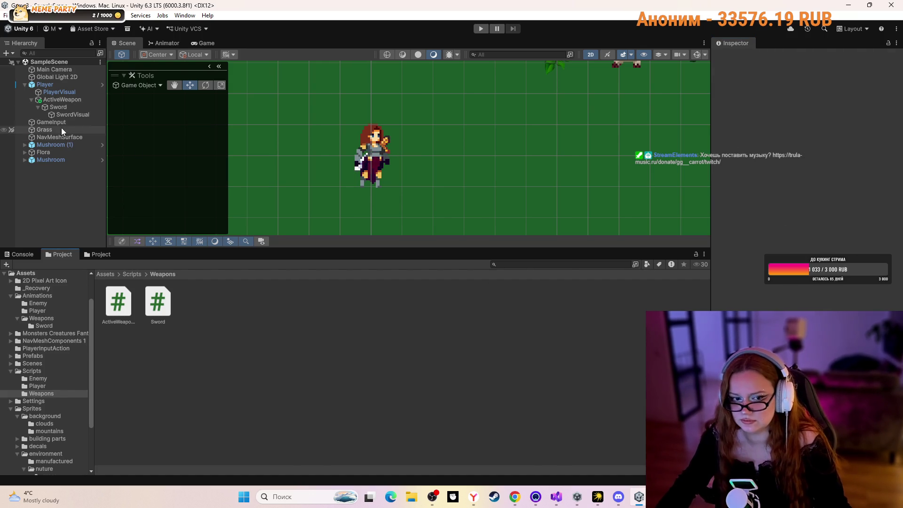
pyautogui.click(68, 107)
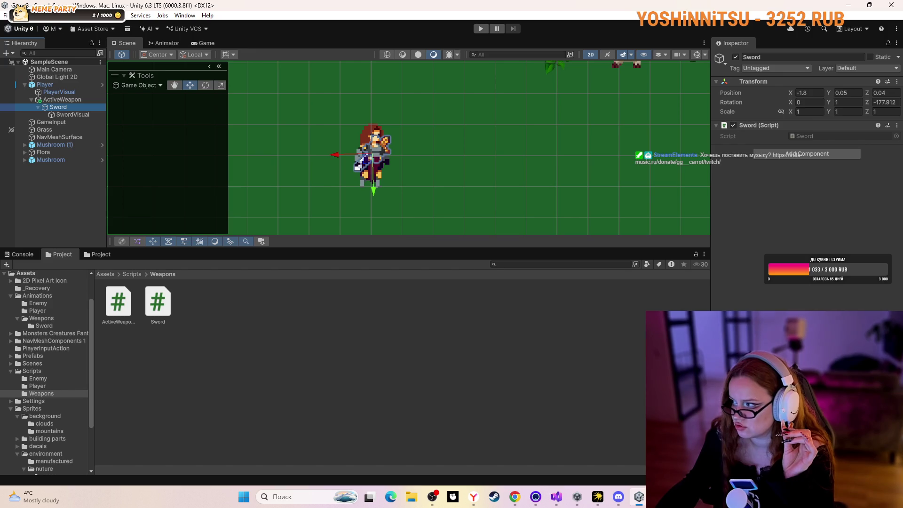
# - Go back to the YouTube tutorial and resume playback past 1:02:10
pyautogui.hotkey('alt', 'Tab')
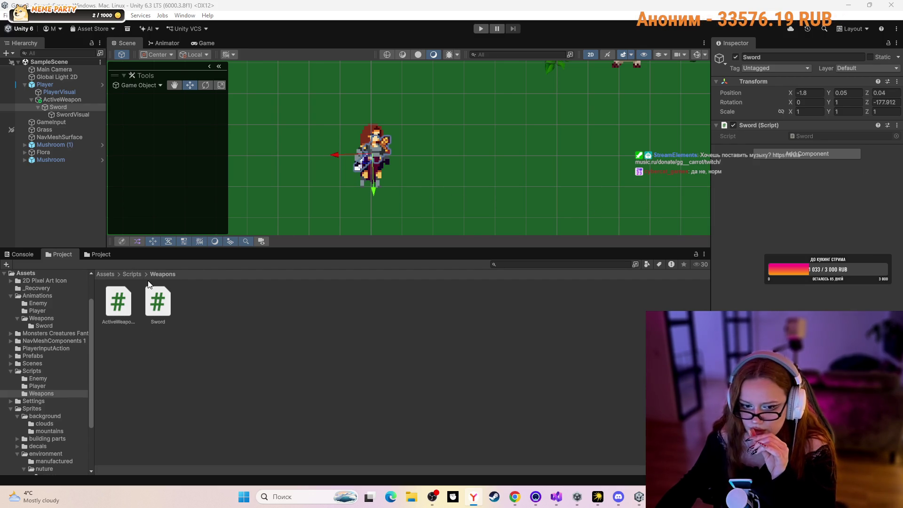
pyautogui.click(130, 276)
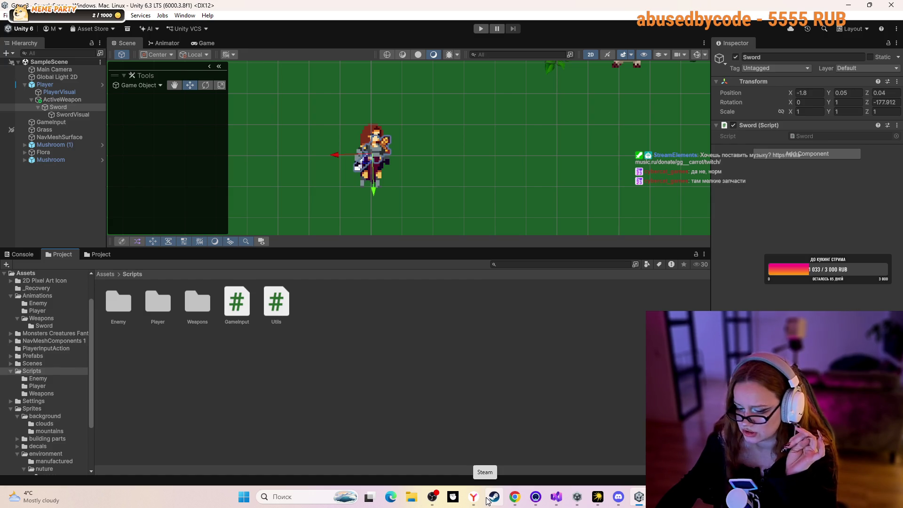
pyautogui.click(515, 497)
pyautogui.click(331, 299)
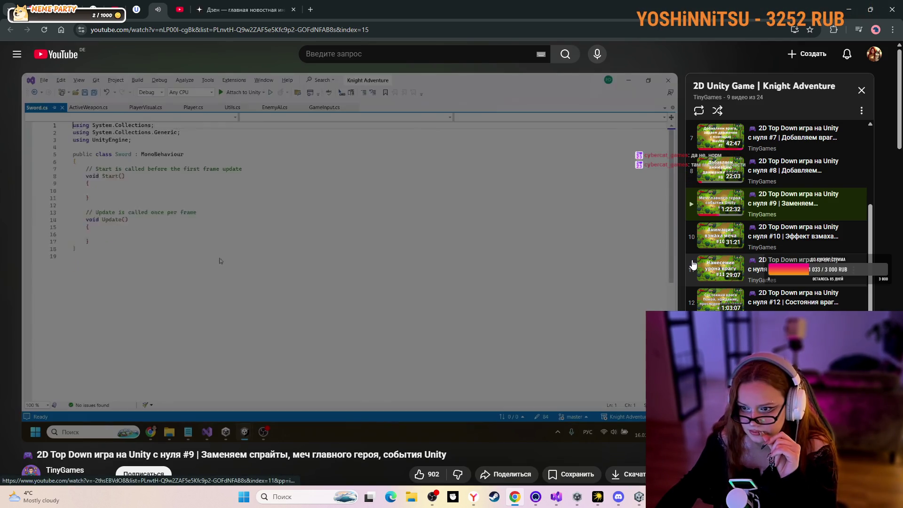
# - Delete the Start and Update methods and the leftover comment from Sword.cs
pyautogui.hotkey('alt', 'Tab')
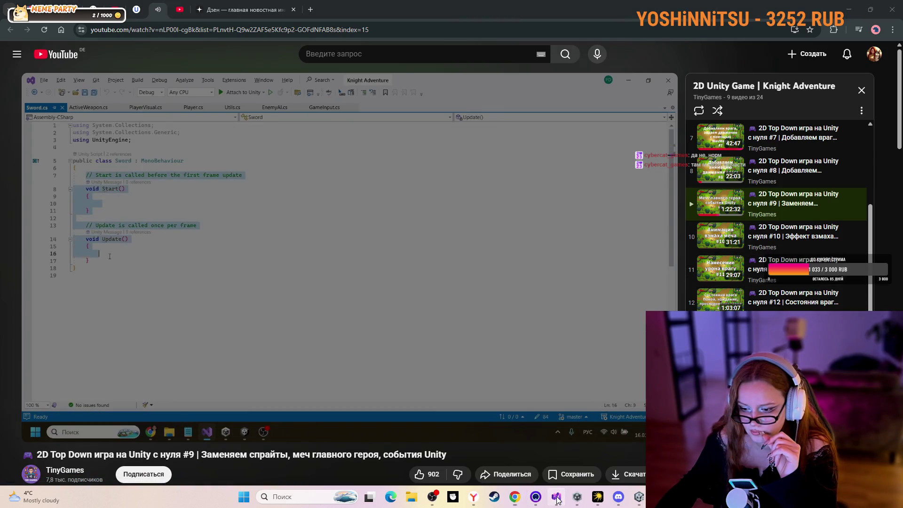
pyautogui.click(389, 116)
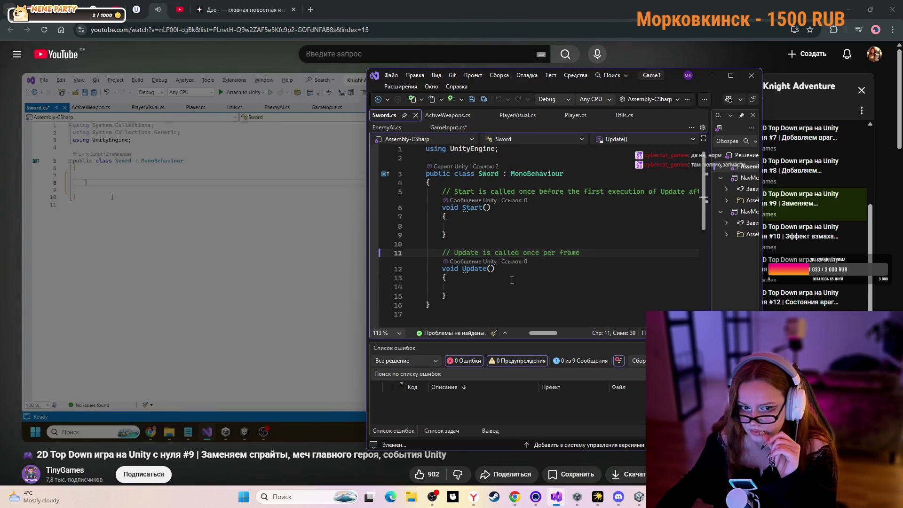
pyautogui.moveTo(504, 294)
pyautogui.mouseDown()
pyautogui.moveTo(425, 252)
pyautogui.moveTo(425, 208)
pyautogui.moveTo(405, 215)
pyautogui.mouseUp()
pyautogui.press('Delete')
pyautogui.tripleClick(413, 193)
pyautogui.press('Delete')
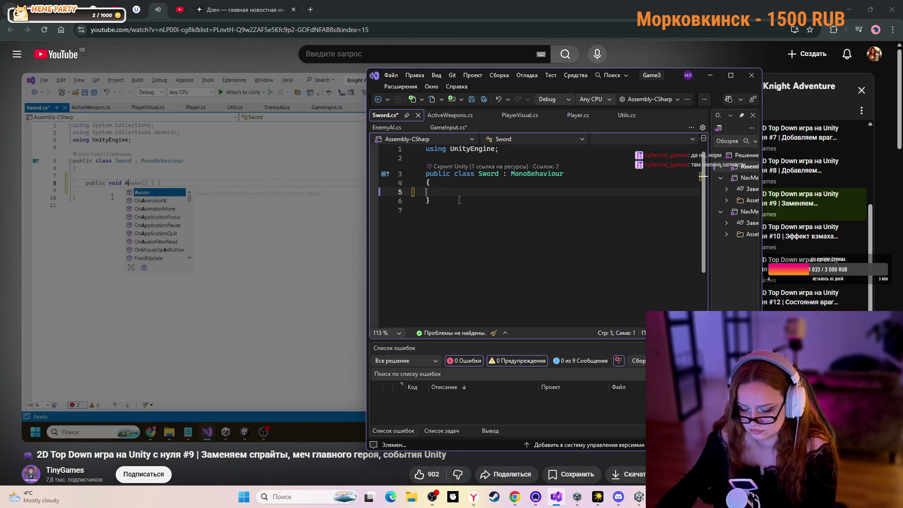
# - Type an empty public void Attack() method with braces in Sword.cs
pyautogui.press('Return')
pyautogui.write('publ')
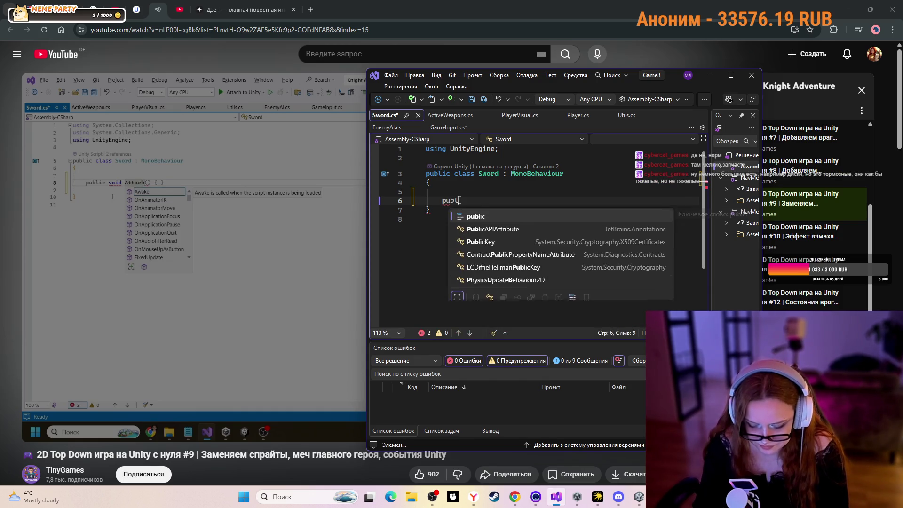
pyautogui.write('ic ')
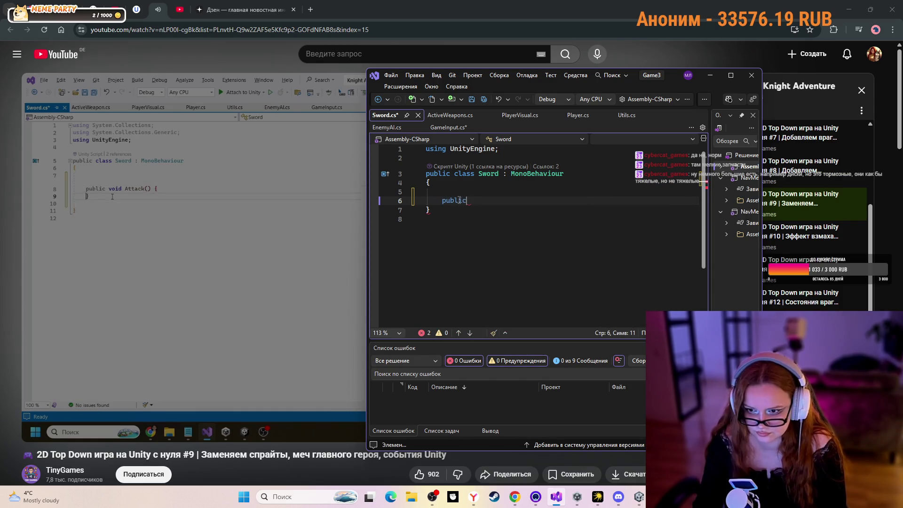
pyautogui.write('void')
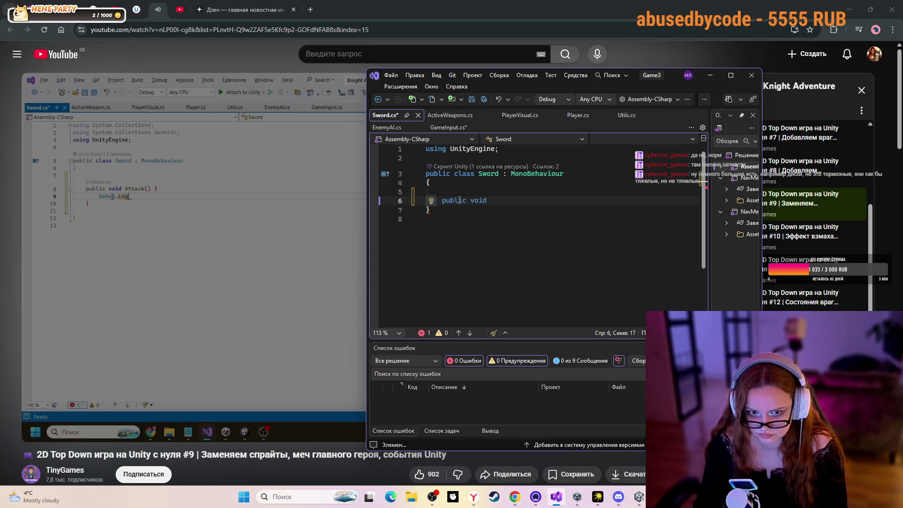
pyautogui.write(' At')
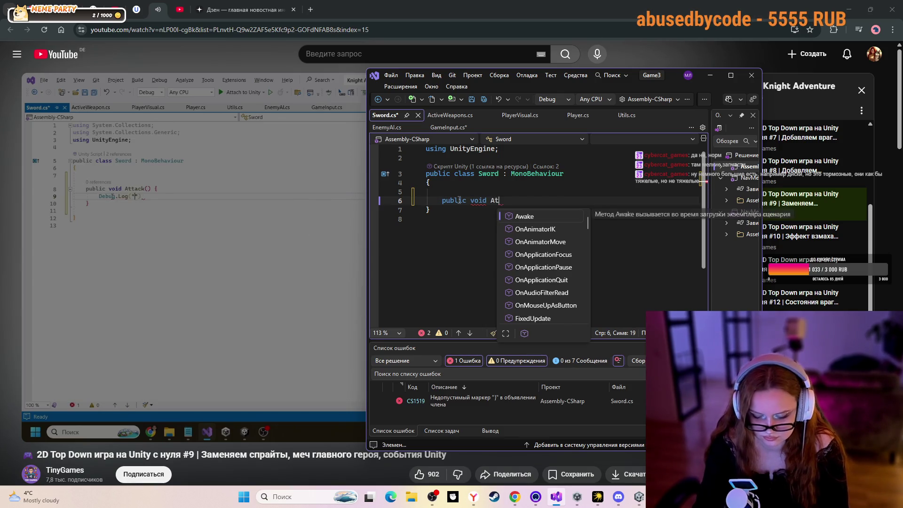
pyautogui.write('tac')
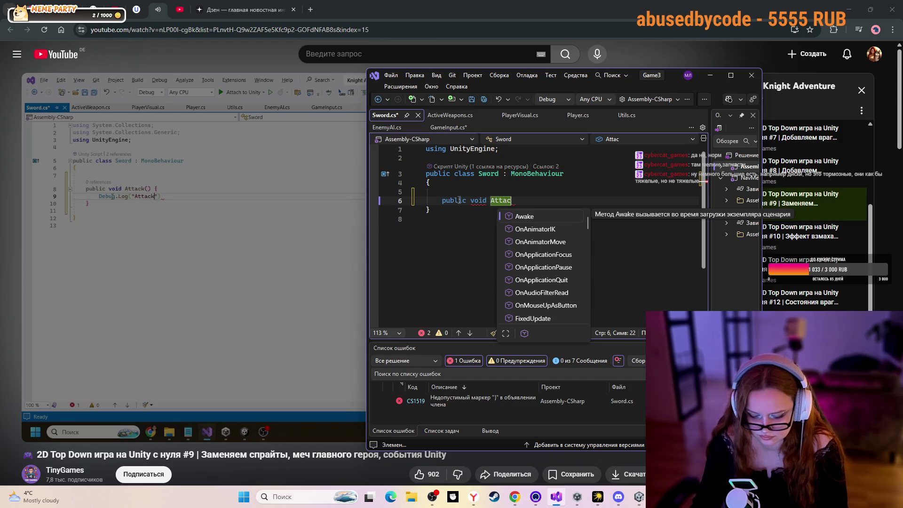
pyautogui.write('k()')
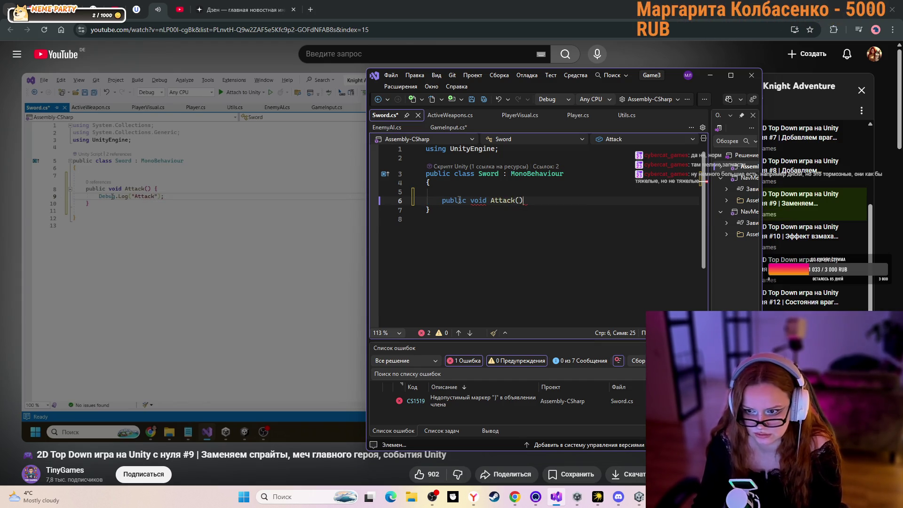
pyautogui.press('Return')
pyautogui.write('{')
pyautogui.press('Return')
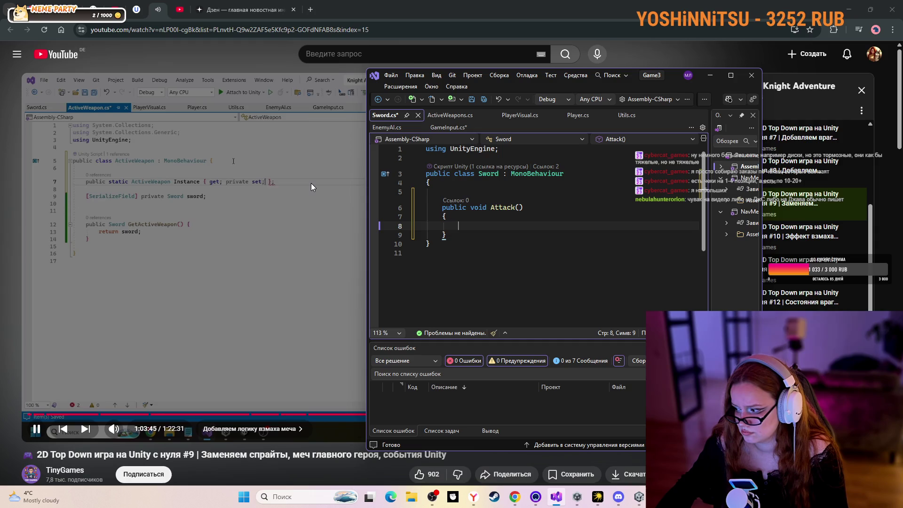
# - Play the tutorial and pause at 1:03:50 on ActiveWeapon's static Instance property
pyautogui.click(312, 182)
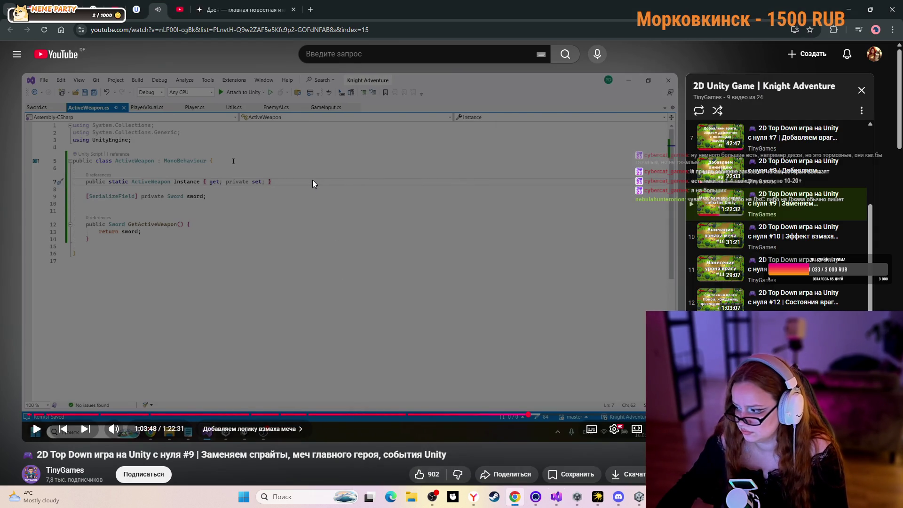
pyautogui.click(312, 180)
pyautogui.click(322, 188)
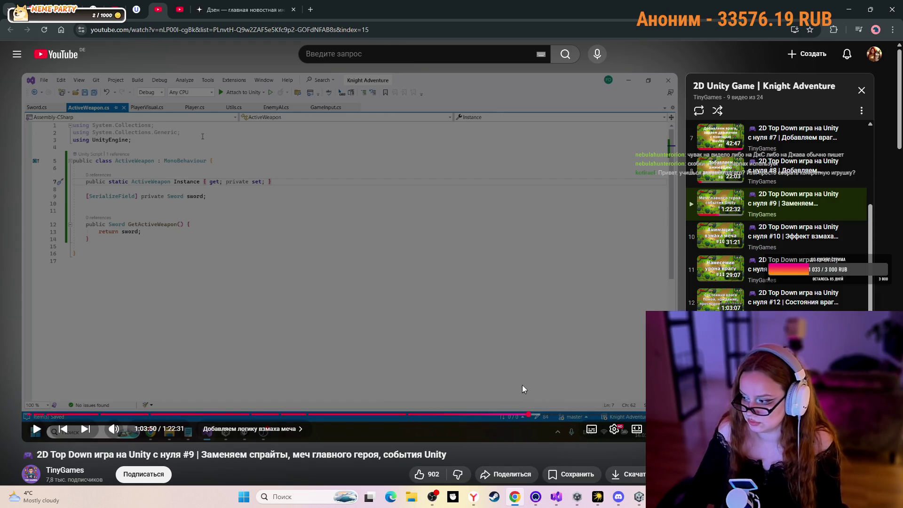
pyautogui.moveTo(618, 496)
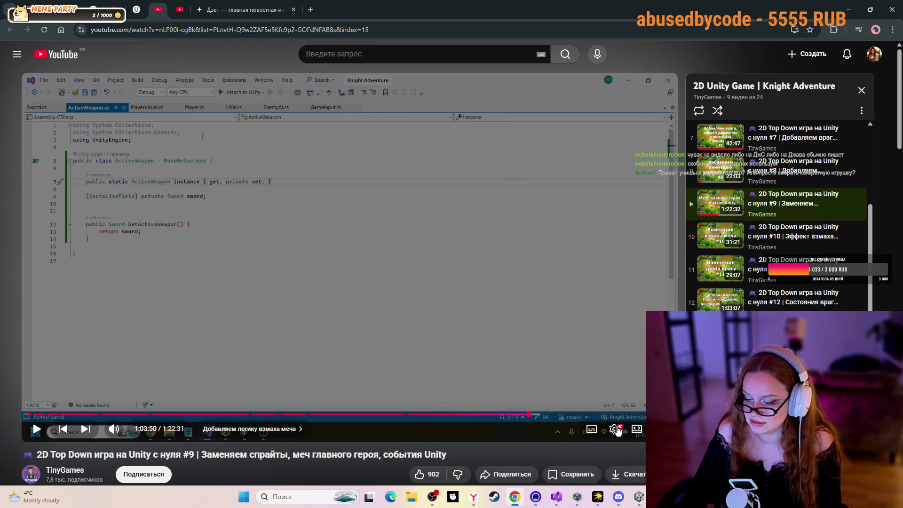
pyautogui.click(611, 460)
pyautogui.click(619, 497)
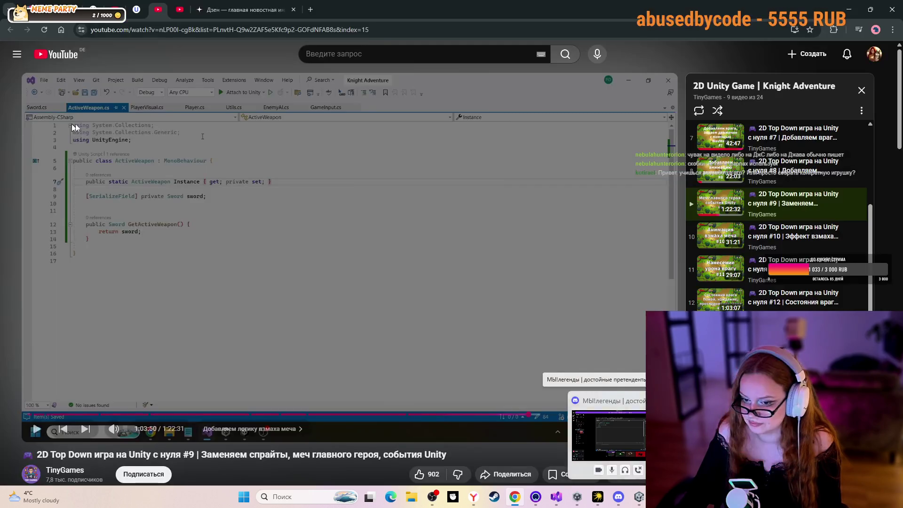
pyautogui.click(619, 498)
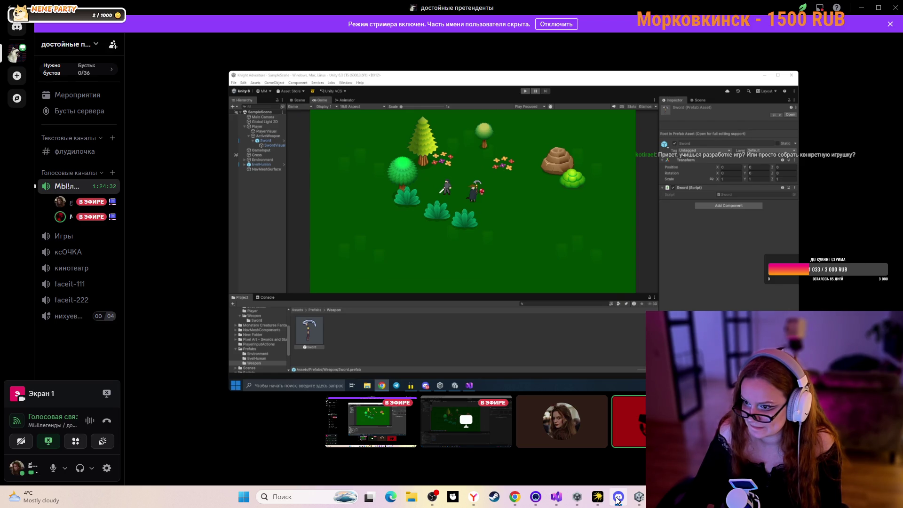
pyautogui.click(618, 499)
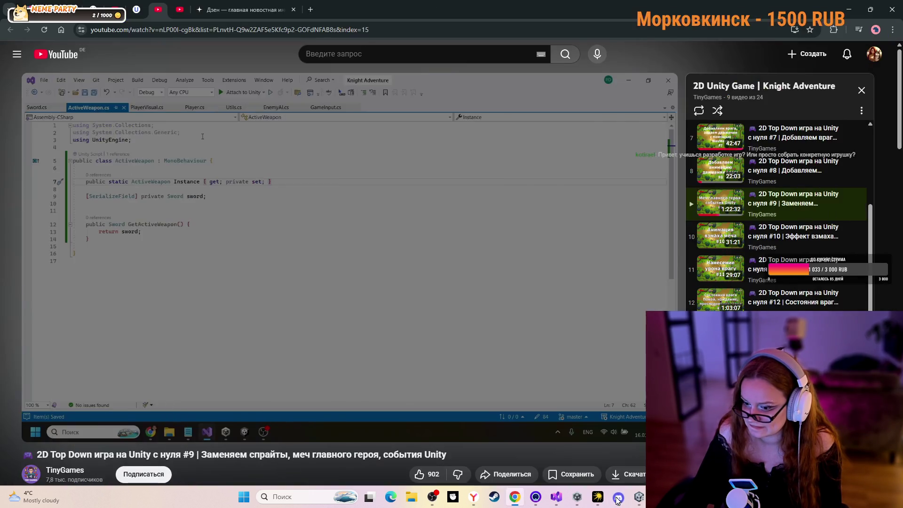